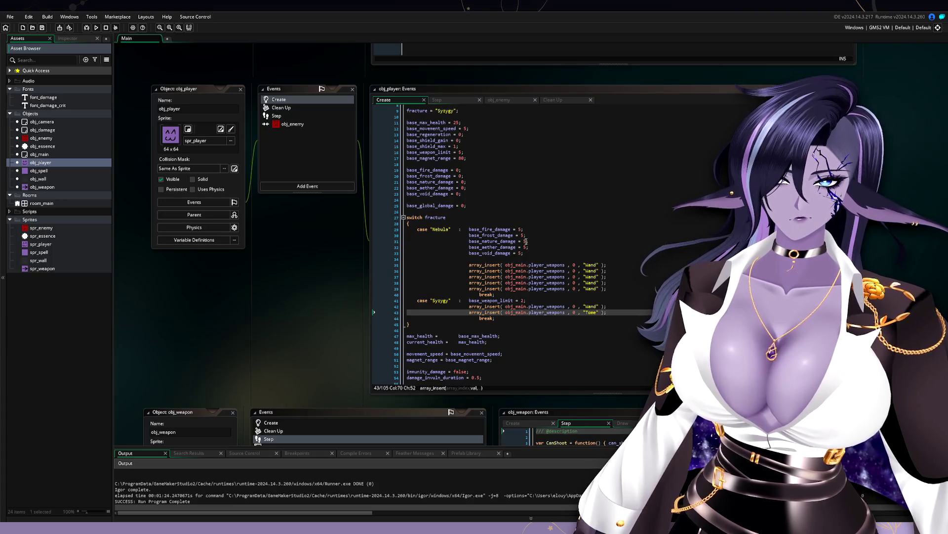
Duplicate the Syzygy case block and rename the copy's label to 'Magnetar'
{"action": "scroll", "coordinate": [526, 241], "scroll_direction": "down", "scroll_amount": 1}
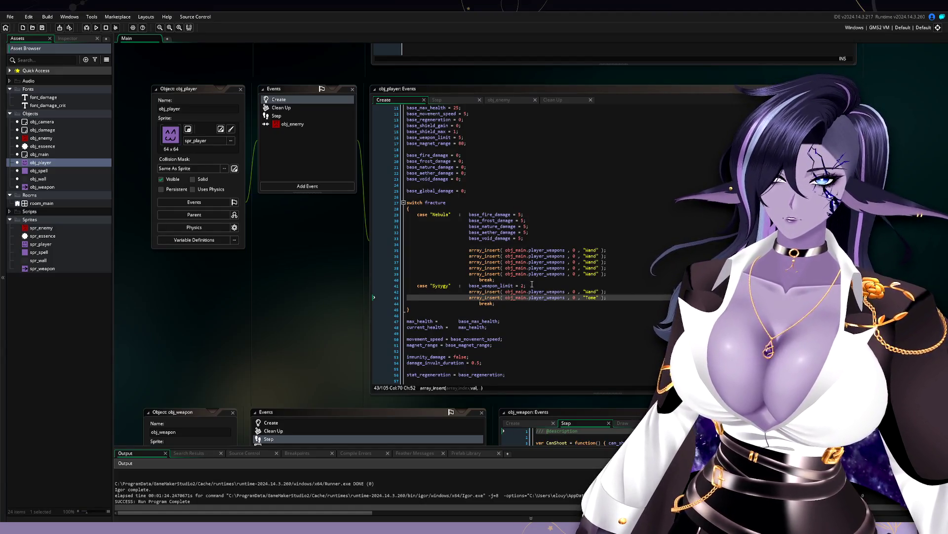
{"action": "scroll", "coordinate": [531, 185], "scroll_direction": "up", "scroll_amount": 1}
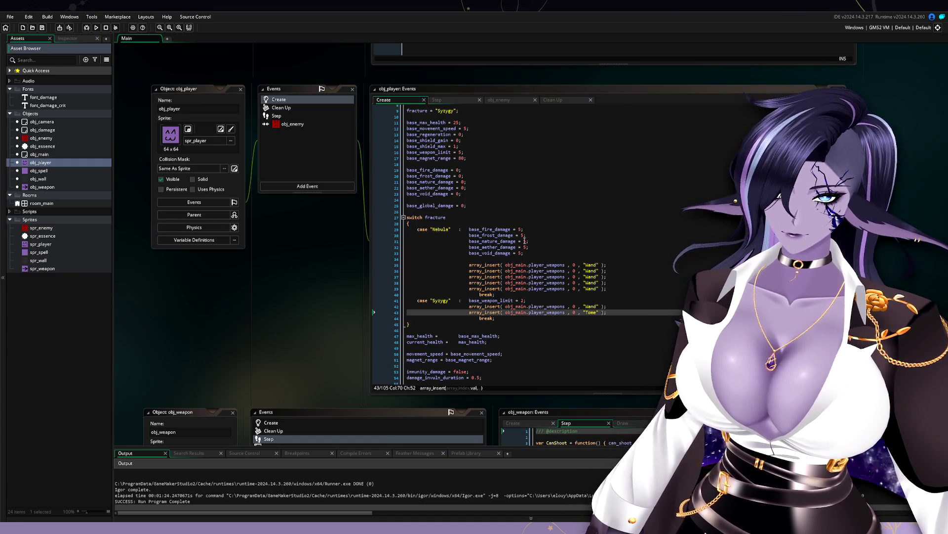
{"action": "left_click", "coordinate": [497, 319]}
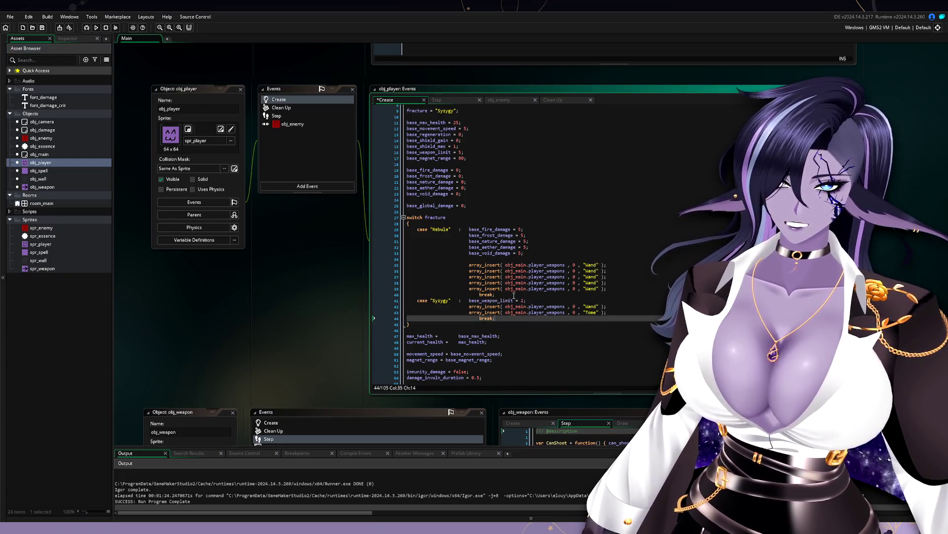
{"action": "left_click", "coordinate": [509, 295]}
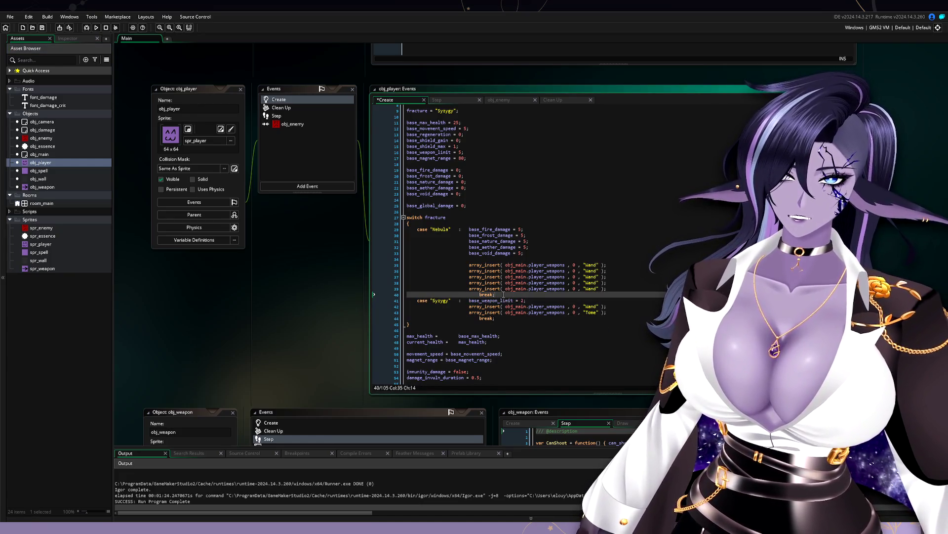
{"action": "key", "text": "ctrl+v"}
{"action": "double_click", "coordinate": [440, 301]}
{"action": "type", "text": "Mag"}
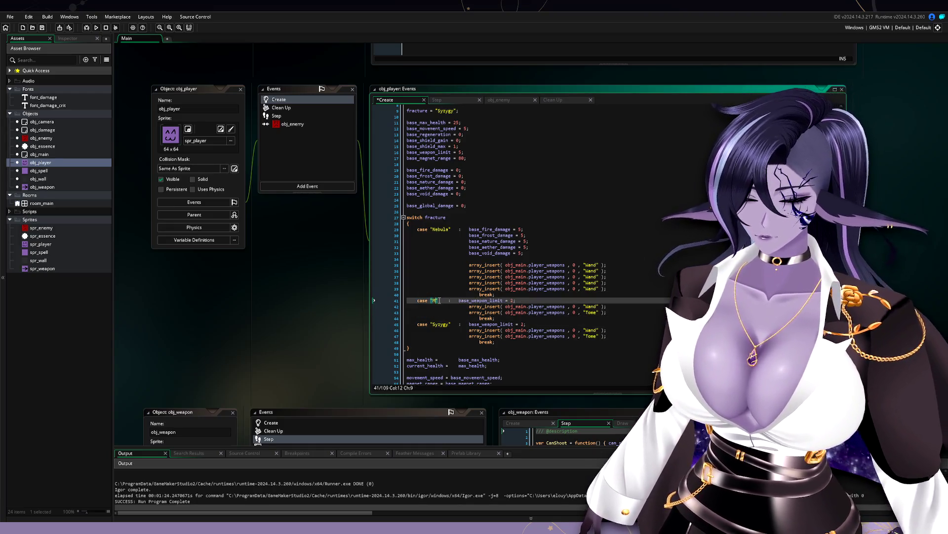
{"action": "type", "text": "netar"}
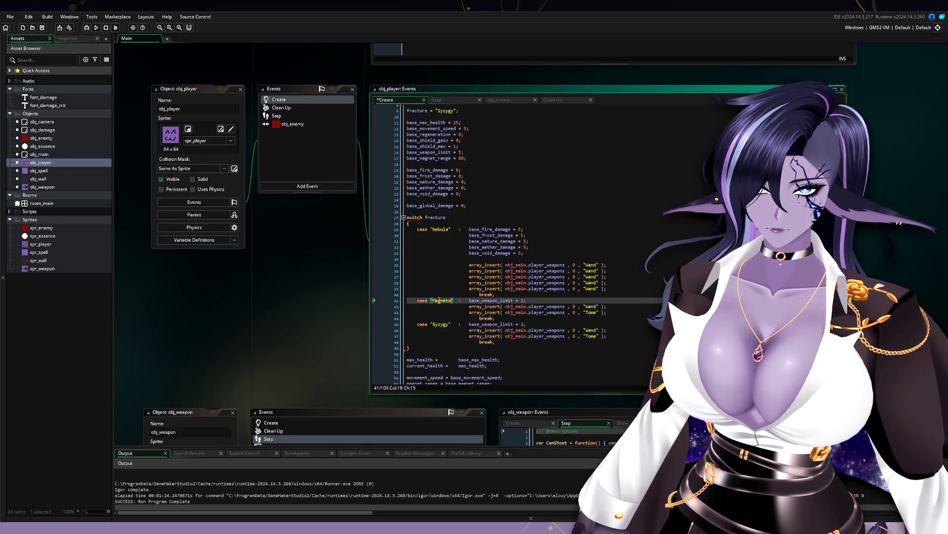
End the Magnetar case with 'break;' and select the base_magnet_range variable
{"action": "left_click_drag", "start_coordinate": [529, 299], "coordinate": [478, 303]}
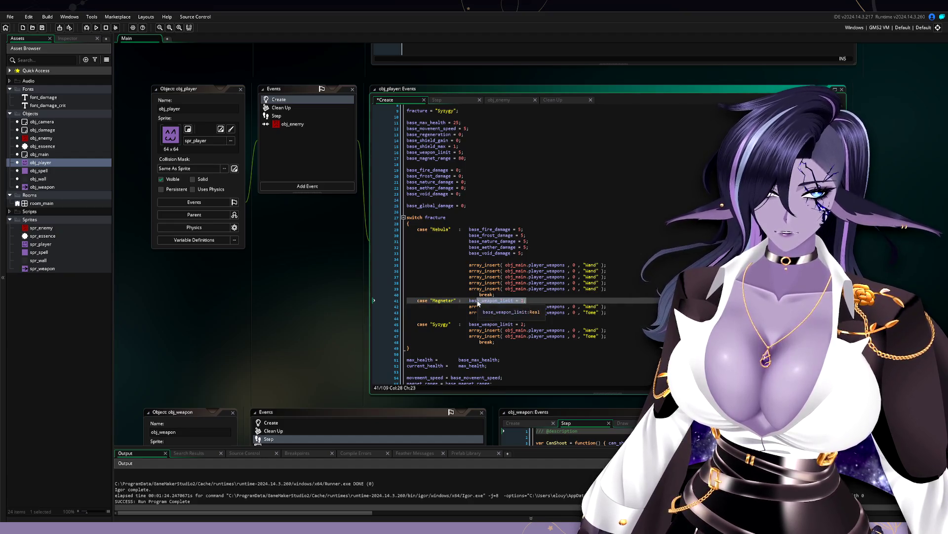
{"action": "key", "text": "Down"}
{"action": "key", "text": "Down"}
{"action": "key", "text": "Down"}
{"action": "type", "text": "break;"}
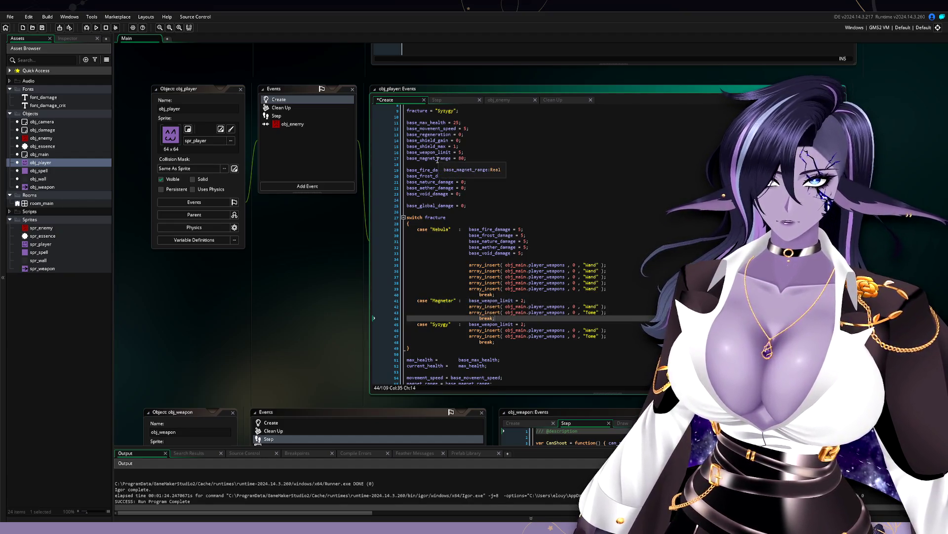
{"action": "double_click", "coordinate": [429, 158]}
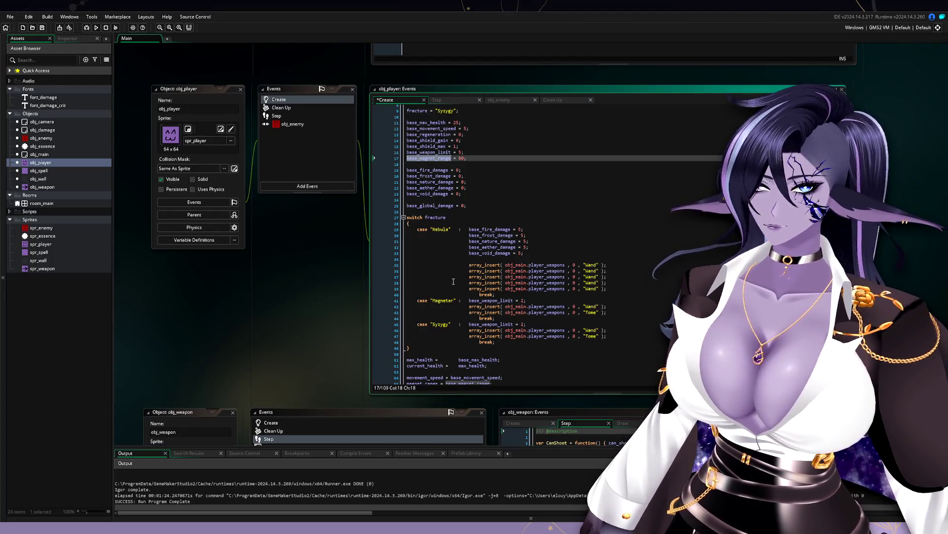
Replace the Magnetar case's weapon limit line with base_magnet_range = 400;
{"action": "scroll", "coordinate": [453, 281], "scroll_direction": "down", "scroll_amount": 1}
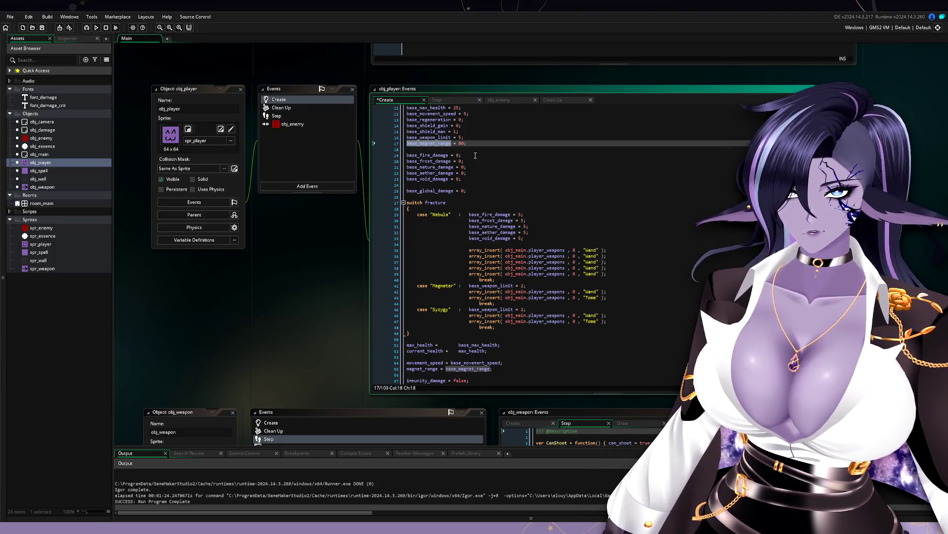
{"action": "left_click", "coordinate": [394, 143]}
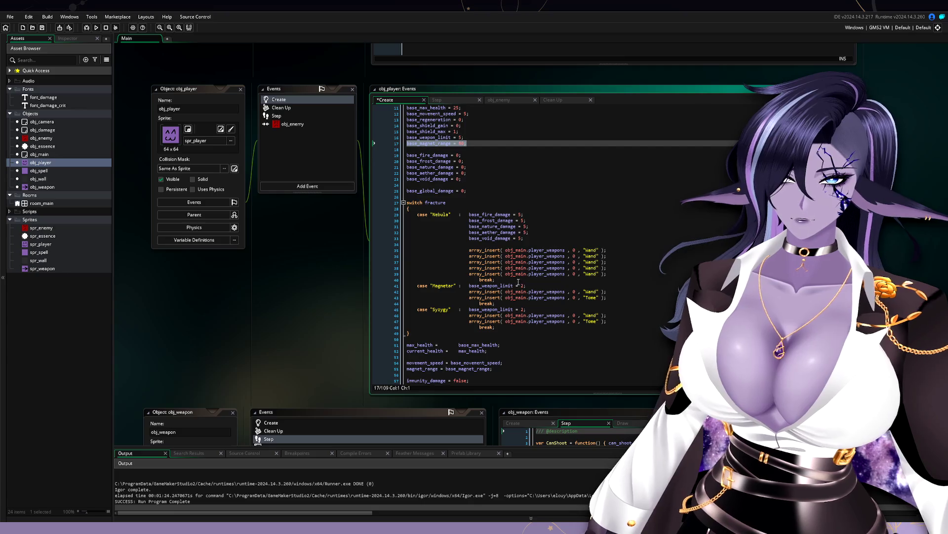
{"action": "key", "text": "ctrl+c"}
{"action": "left_click", "coordinate": [532, 287]}
{"action": "key", "text": "shift+Home"}
{"action": "key", "text": "ctrl+v"}
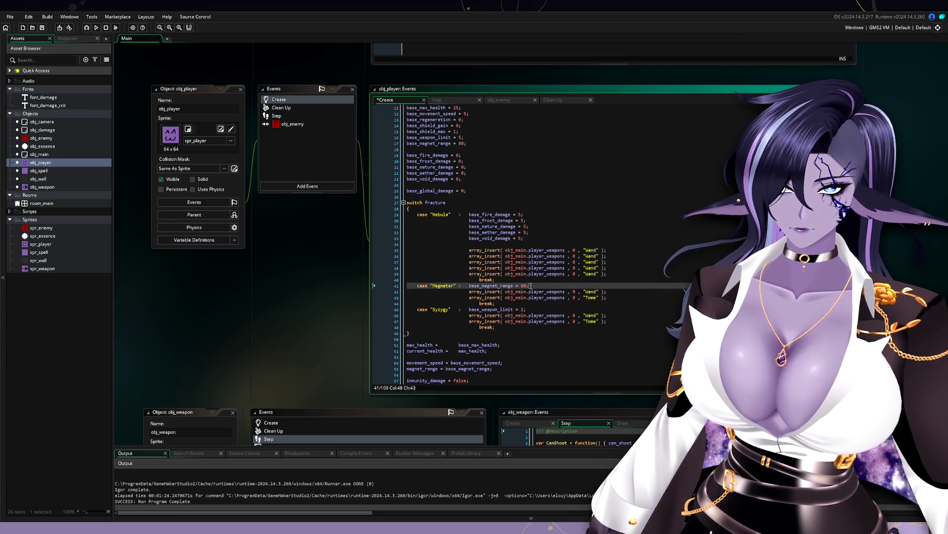
{"action": "key", "text": "BackSpace"}
{"action": "key", "text": "BackSpace"}
{"action": "key", "text": "BackSpace"}
{"action": "type", "text": "400;"}
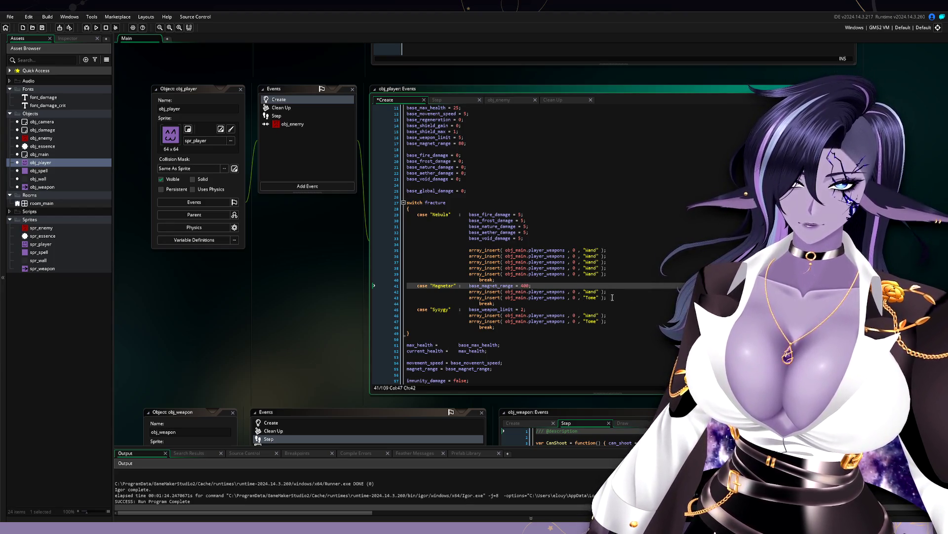
Delete the Wand insert so the Magnetar case adds only the Tome
{"action": "key", "text": "End"}
{"action": "key", "text": "shift+Down"}
{"action": "key", "text": "shift+End"}
{"action": "key", "text": "BackSpace"}
{"action": "left_click", "coordinate": [615, 293]}
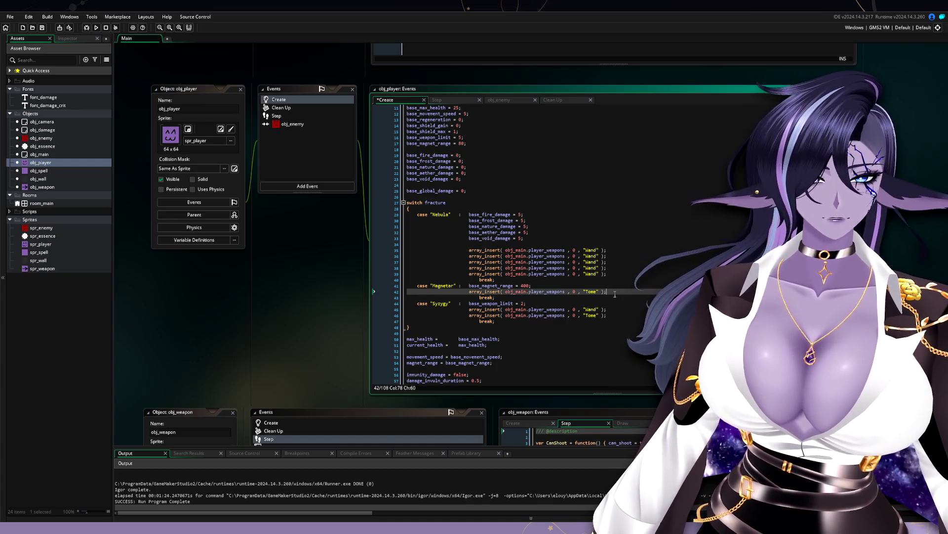
Change the fracture value from 'Syzygy' to 'Magnetar' and run the game
{"action": "scroll", "coordinate": [446, 202], "scroll_direction": "up", "scroll_amount": 3}
{"action": "double_click", "coordinate": [447, 345]}
{"action": "key", "text": "ctrl+c"}
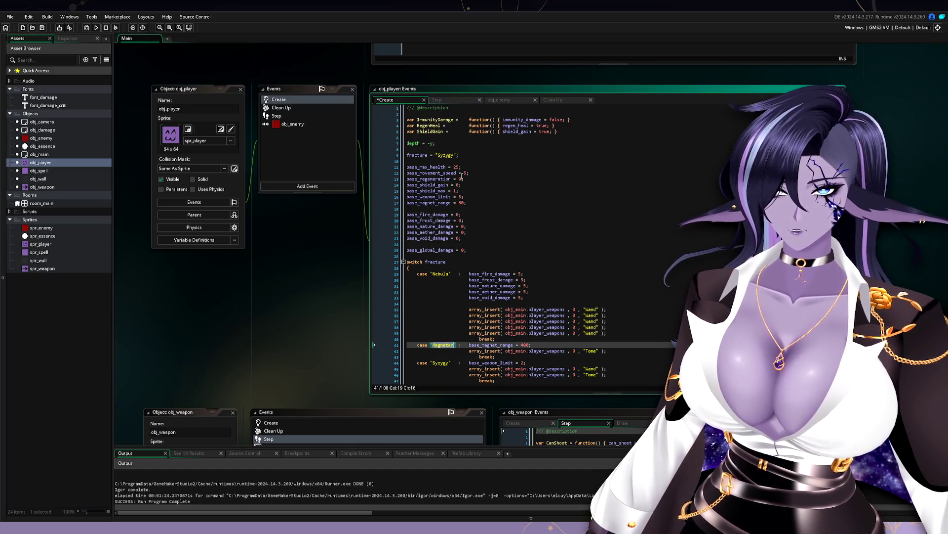
{"action": "double_click", "coordinate": [447, 155]}
{"action": "key", "text": "ctrl+v"}
{"action": "left_click", "coordinate": [97, 27]}
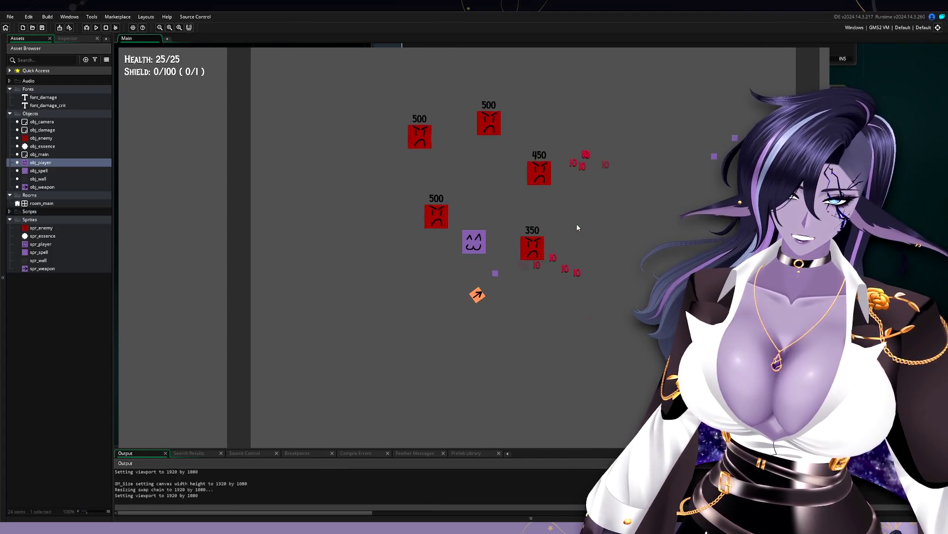
Walk the player around the enemies with WASD while the Tome fires, then quit with Escape
{"action": "key", "text": "s"}
{"action": "key", "text": "d"}
{"action": "key", "text": "d"}
{"action": "key", "text": "s"}
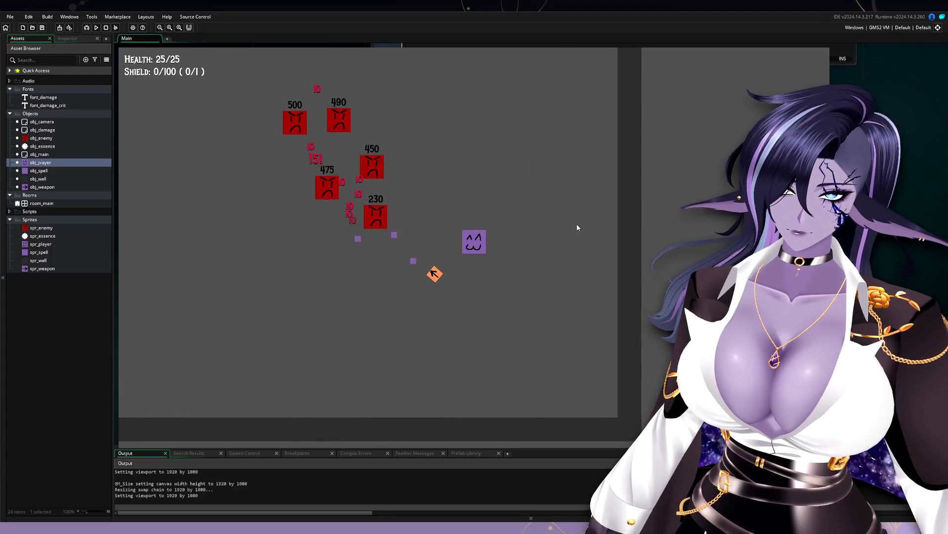
{"action": "key", "text": "s"}
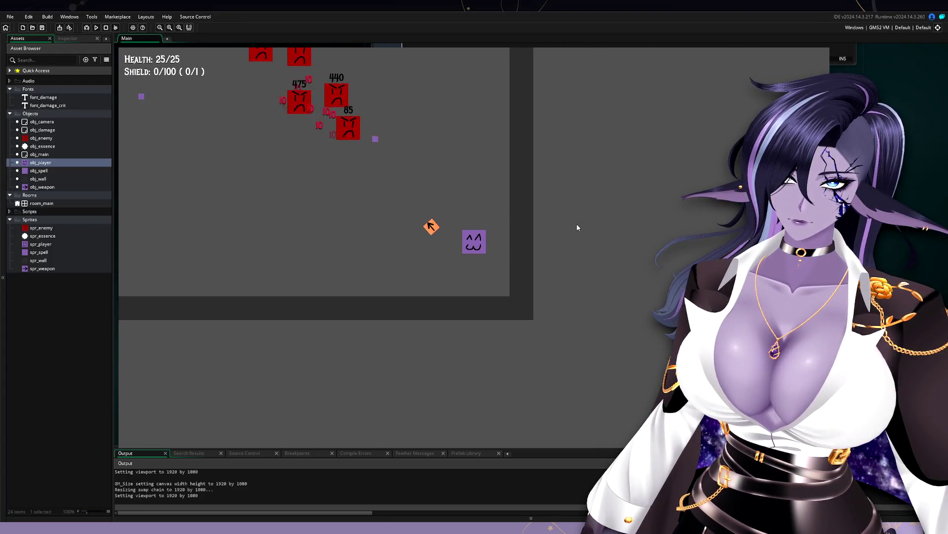
{"action": "key", "text": "a"}
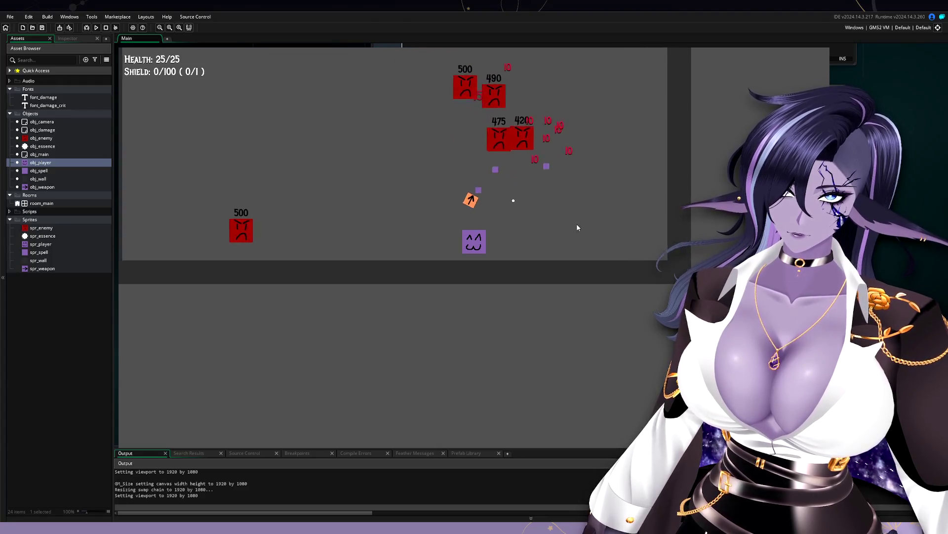
{"action": "key", "text": "w"}
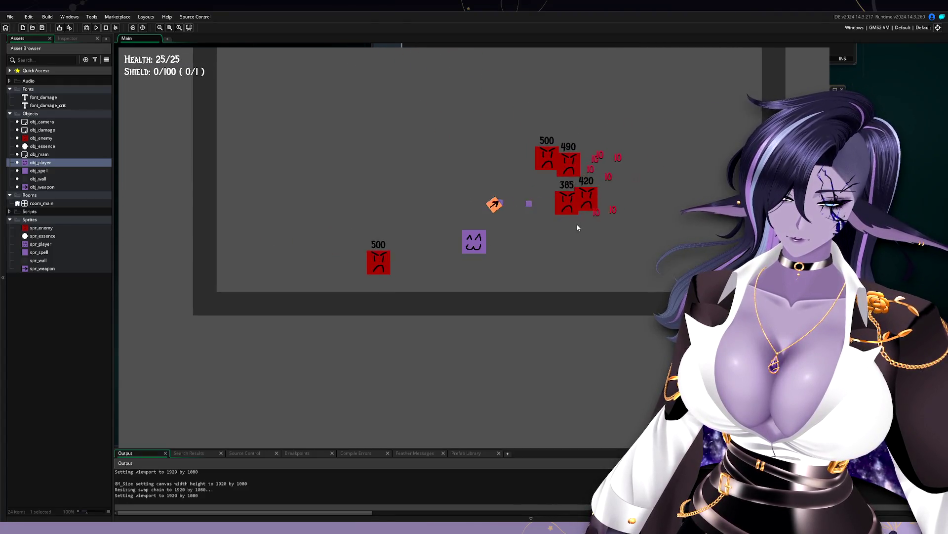
{"action": "key", "text": "w"}
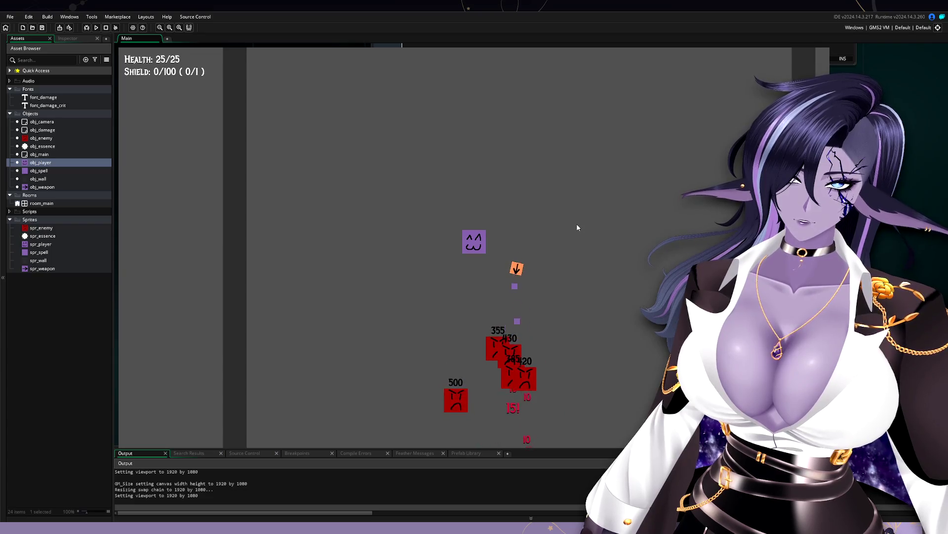
{"action": "key", "text": "d"}
{"action": "key", "text": "w"}
{"action": "key", "text": "w"}
{"action": "key", "text": "d"}
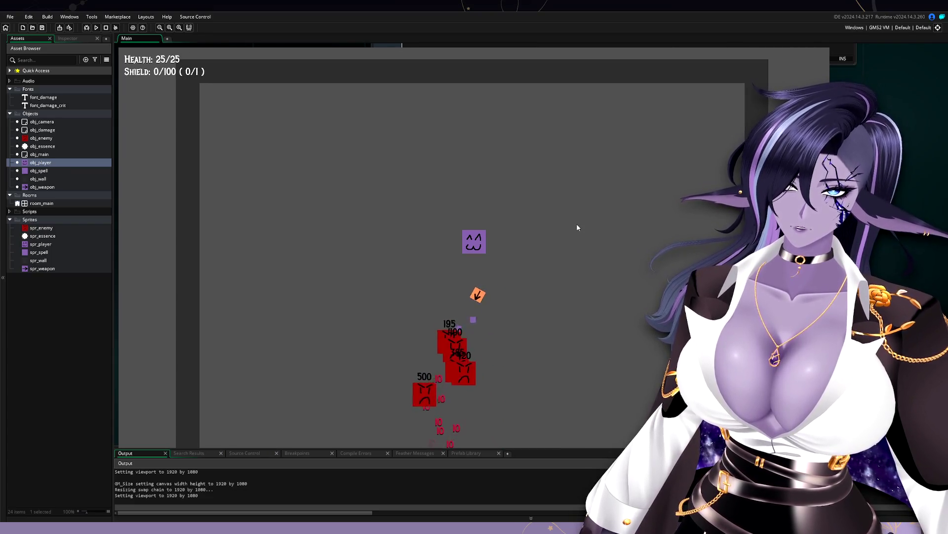
{"action": "key", "text": "d"}
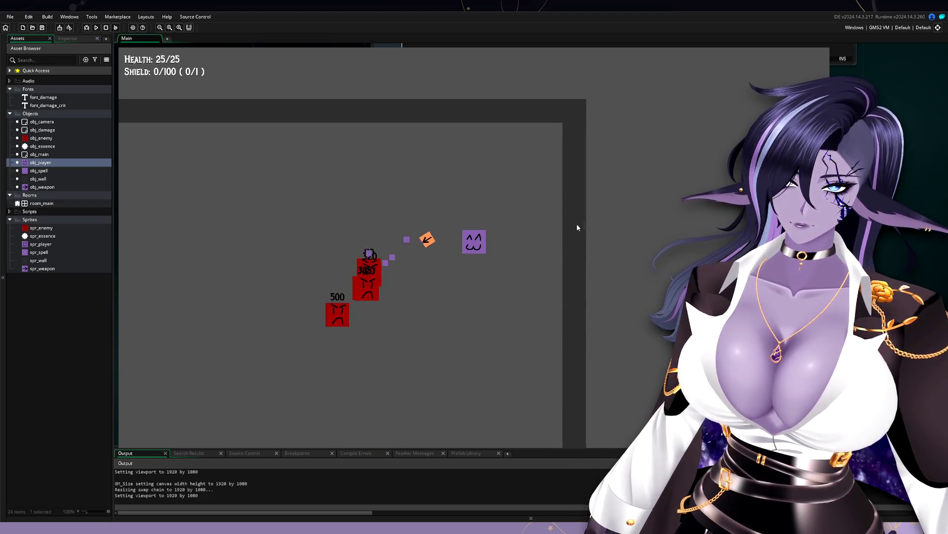
{"action": "key", "text": "s"}
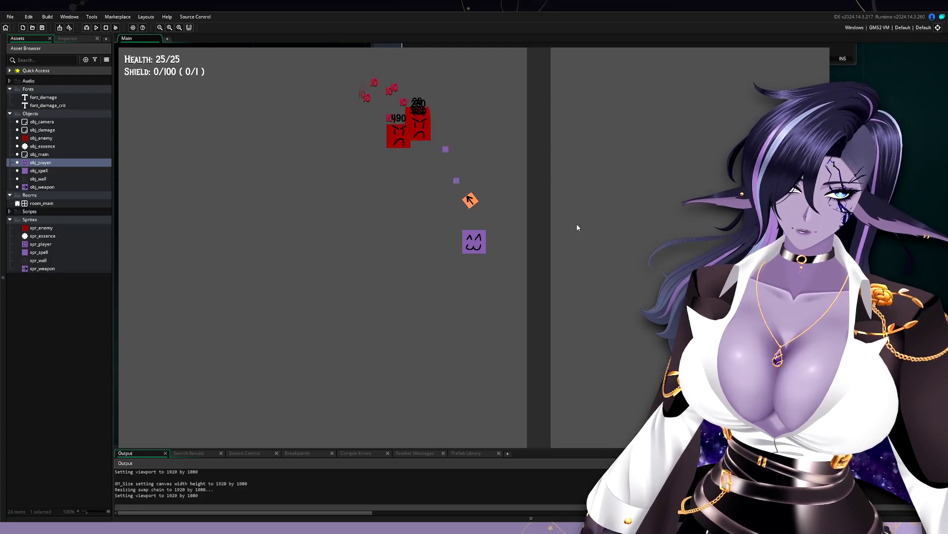
{"action": "key", "text": "a"}
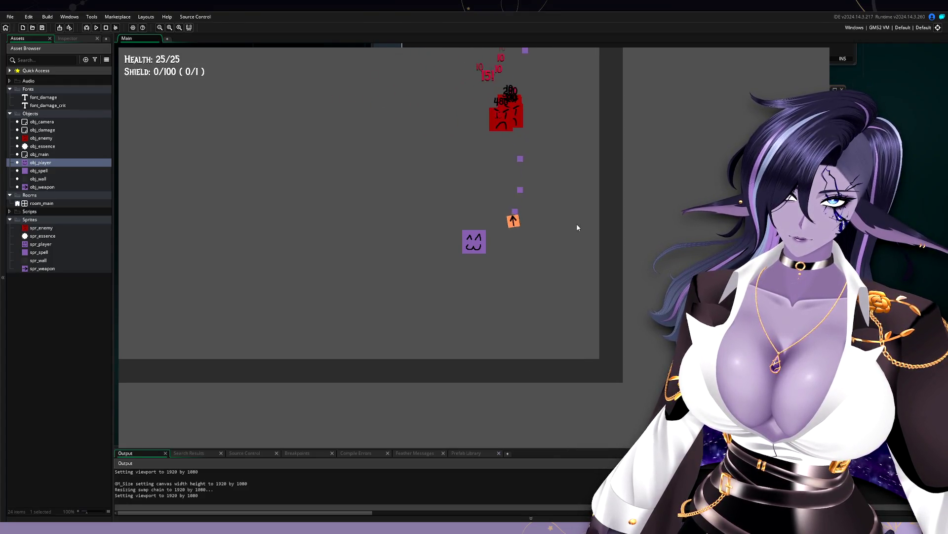
{"action": "key", "text": "w"}
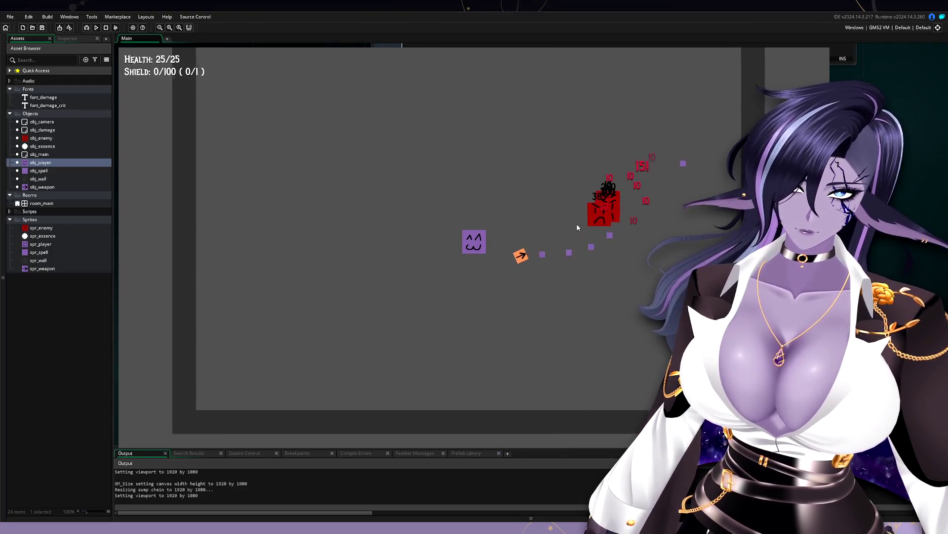
{"action": "key", "text": "Escape"}
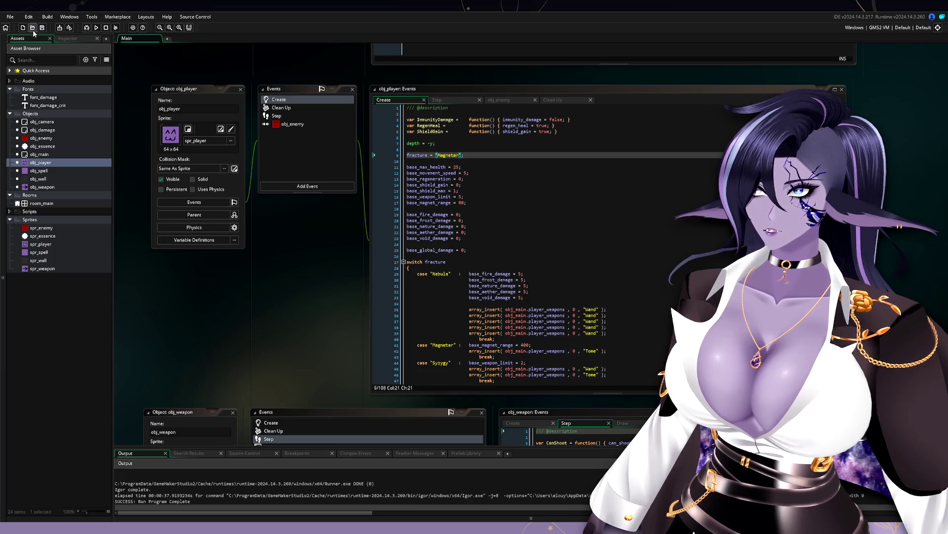
{"action": "left_click", "coordinate": [599, 326]}
{"action": "scroll", "coordinate": [591, 318], "scroll_direction": "down", "scroll_amount": 3}
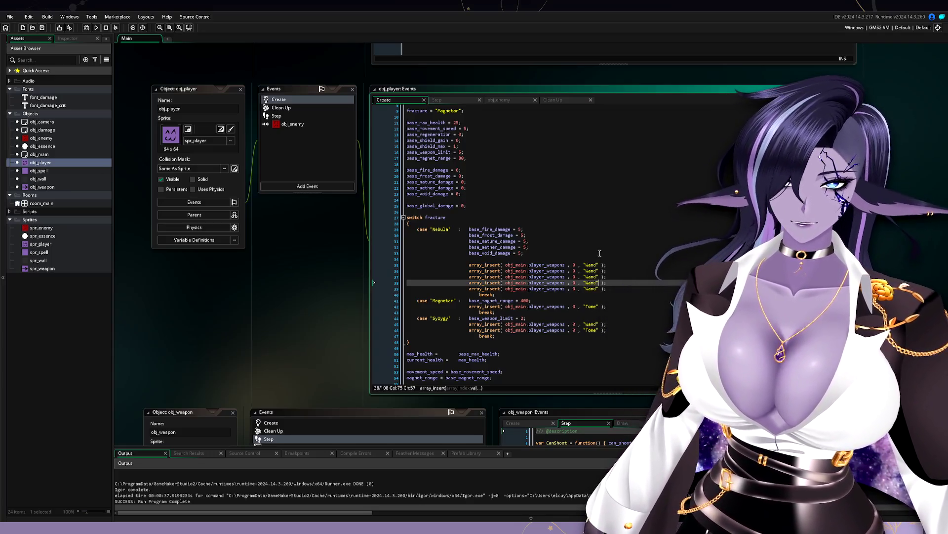
{"action": "left_click", "coordinate": [613, 286]}
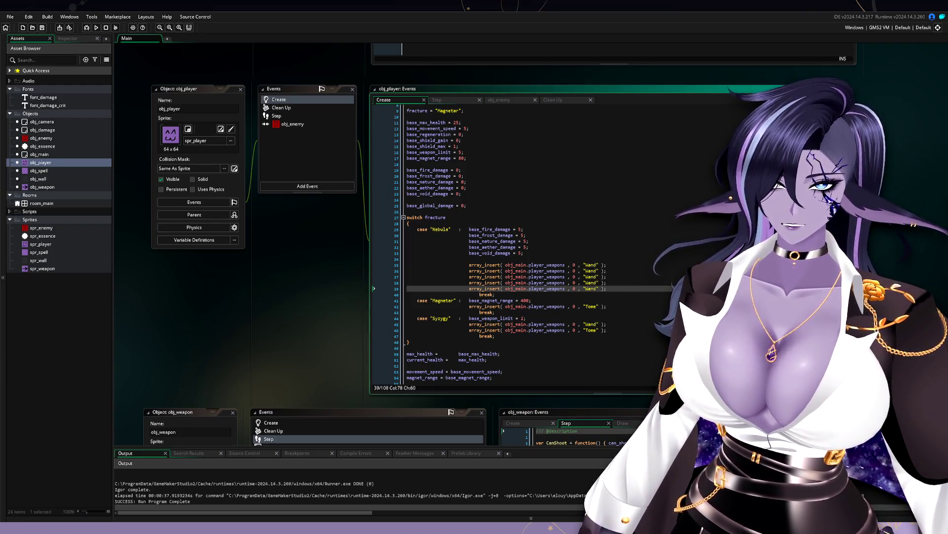
Switch from the Create code to obj_player's Step event code
{"action": "left_click", "coordinate": [420, 348]}
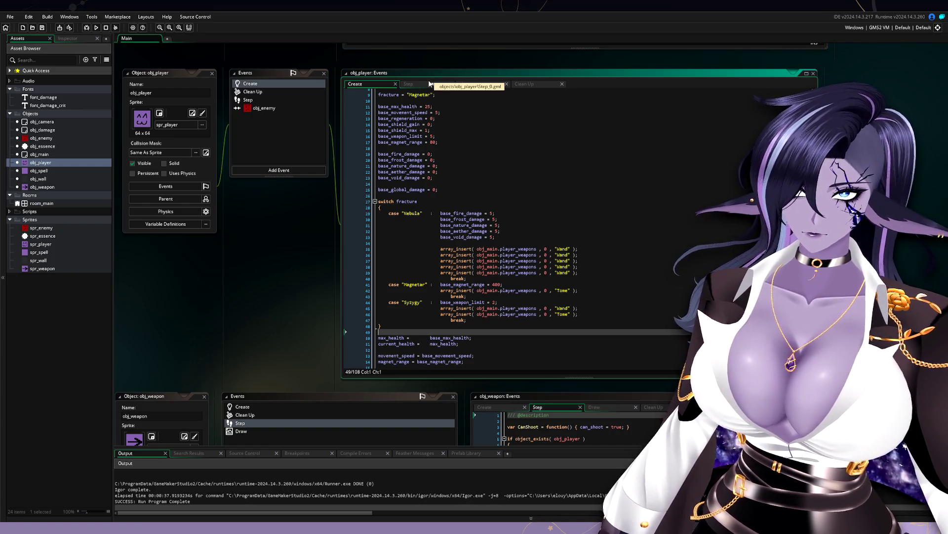
{"action": "left_click", "coordinate": [409, 84]}
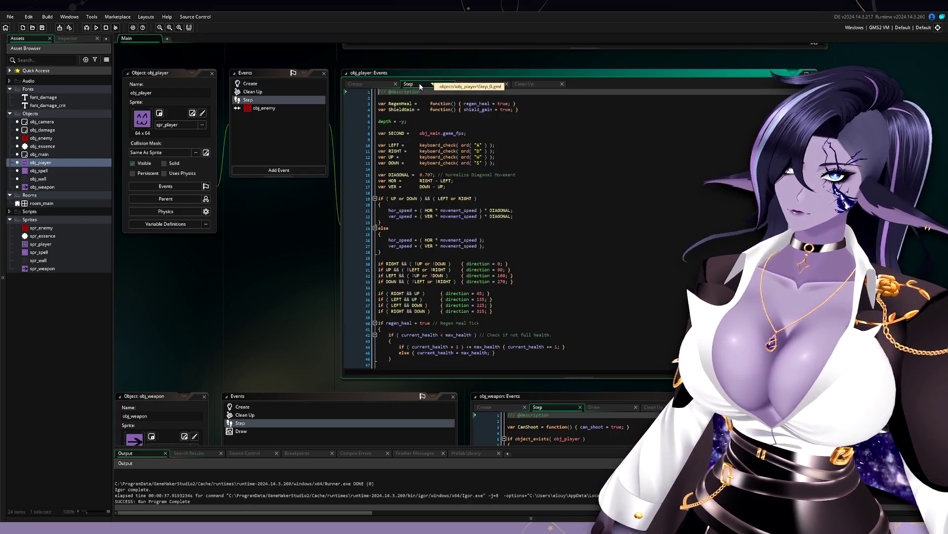
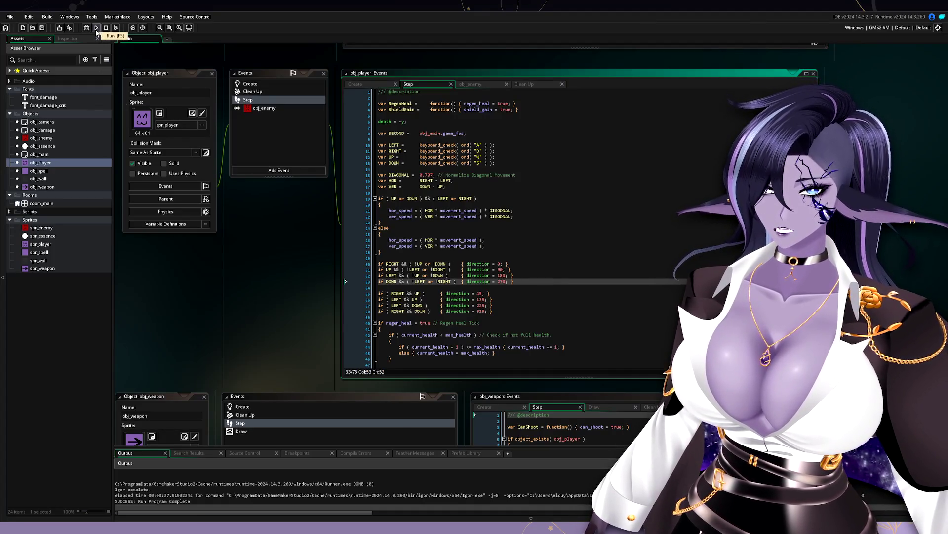
Change the player's starting fracture from "Magnetar" to "Nebula" in obj_player's Create event and run the game
{"action": "left_click", "coordinate": [250, 83]}
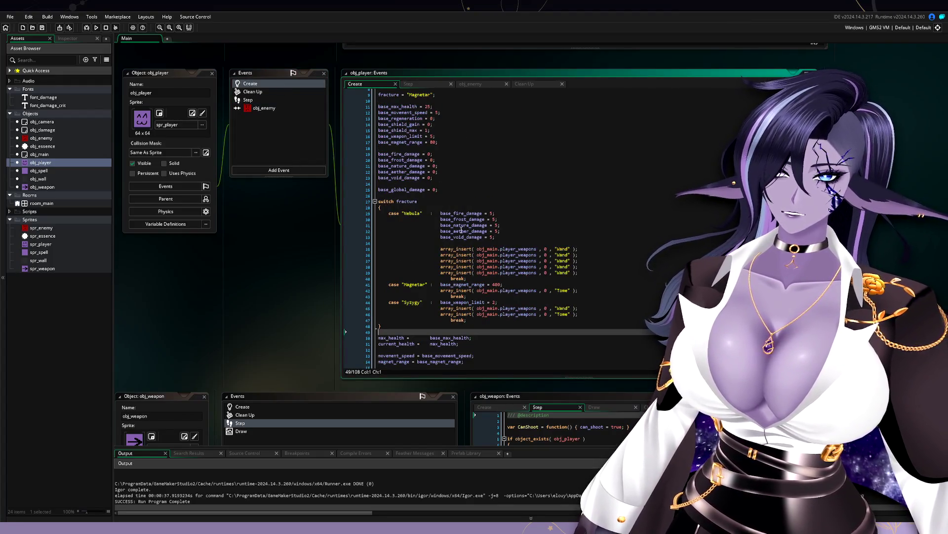
{"action": "scroll", "coordinate": [440, 269], "scroll_direction": "down", "scroll_amount": 5}
{"action": "scroll", "coordinate": [459, 274], "scroll_direction": "up", "scroll_amount": 5}
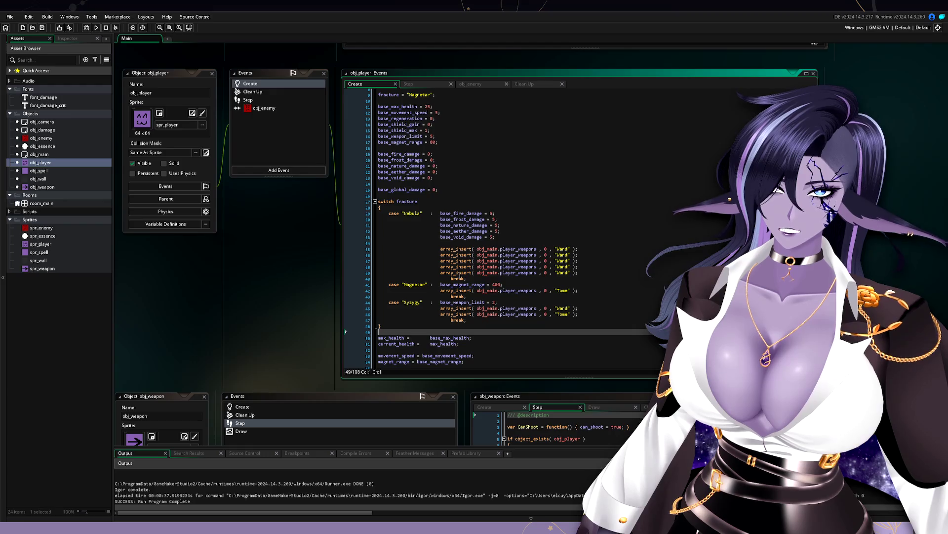
{"action": "scroll", "coordinate": [416, 134], "scroll_direction": "up", "scroll_amount": 3}
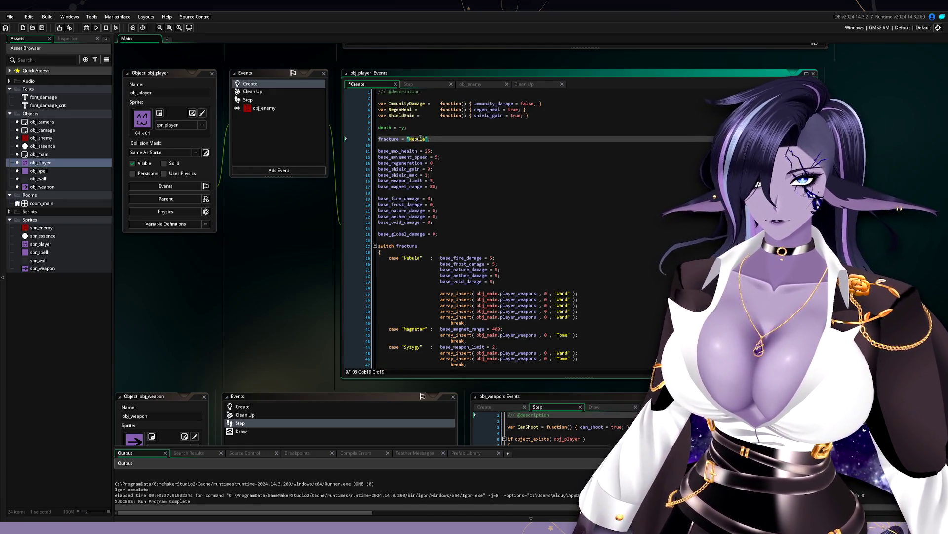
{"action": "scroll", "coordinate": [264, 267], "scroll_direction": "down", "scroll_amount": 3}
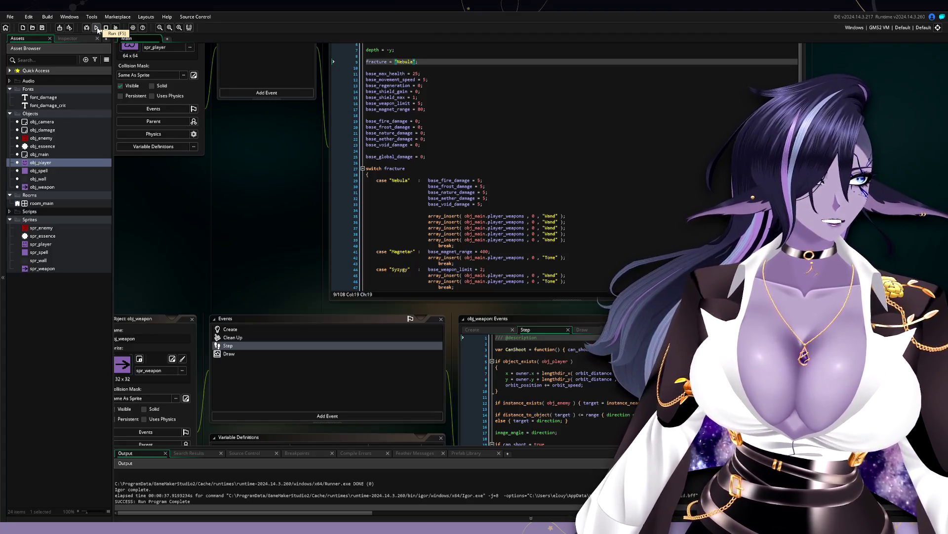
{"action": "left_click", "coordinate": [97, 28]}
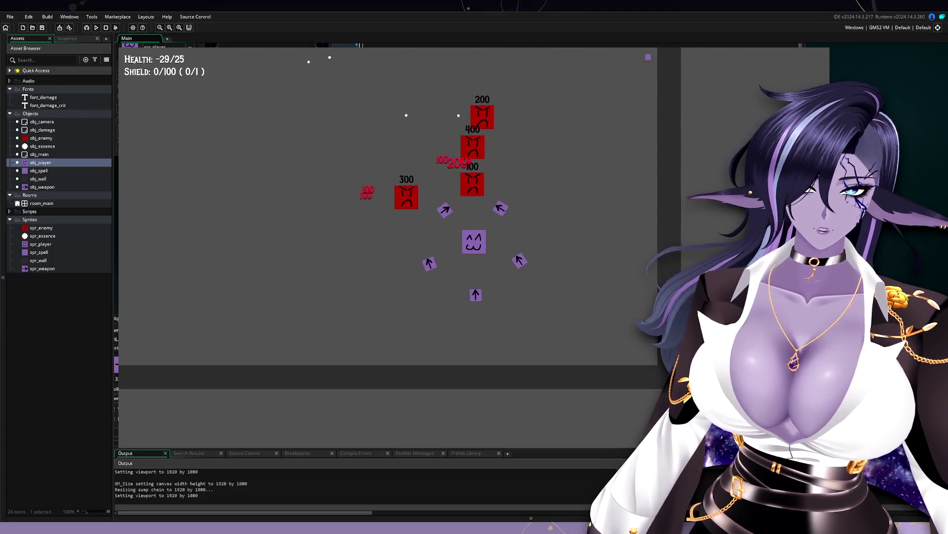
Steer the Nebula player with WASD among the red enemies as the wands hit them, then quit with Escape
{"action": "key", "text": "w"}
{"action": "key", "text": "a"}
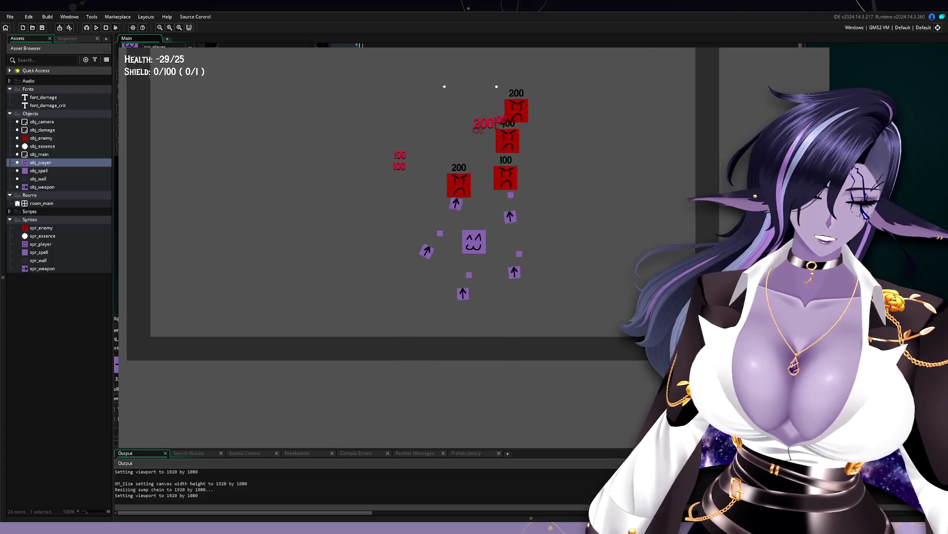
{"action": "key", "text": "d"}
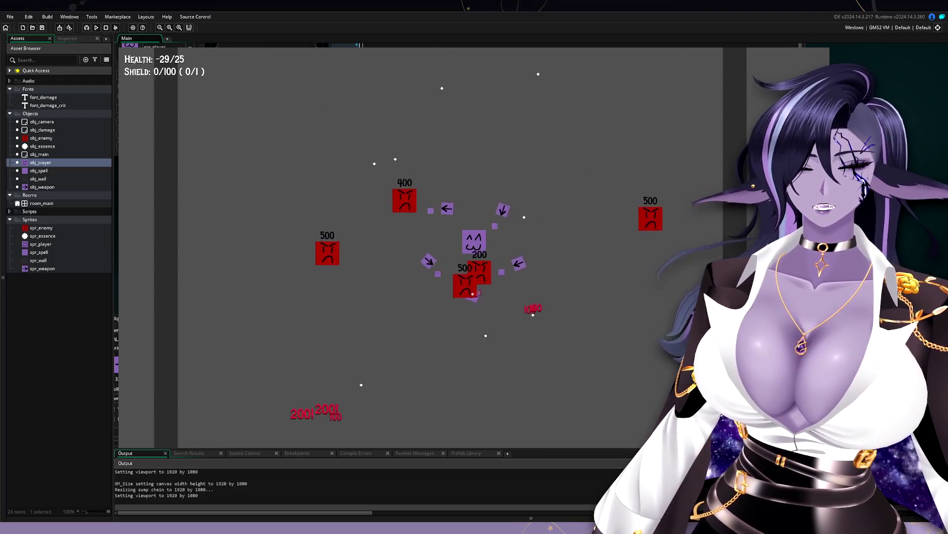
{"action": "key", "text": "a"}
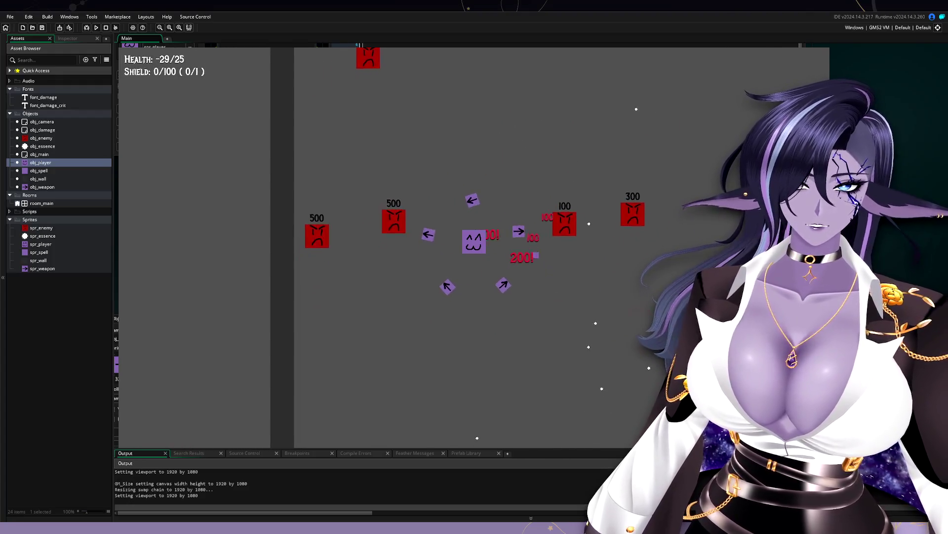
{"action": "key", "text": "s"}
{"action": "key", "text": "d"}
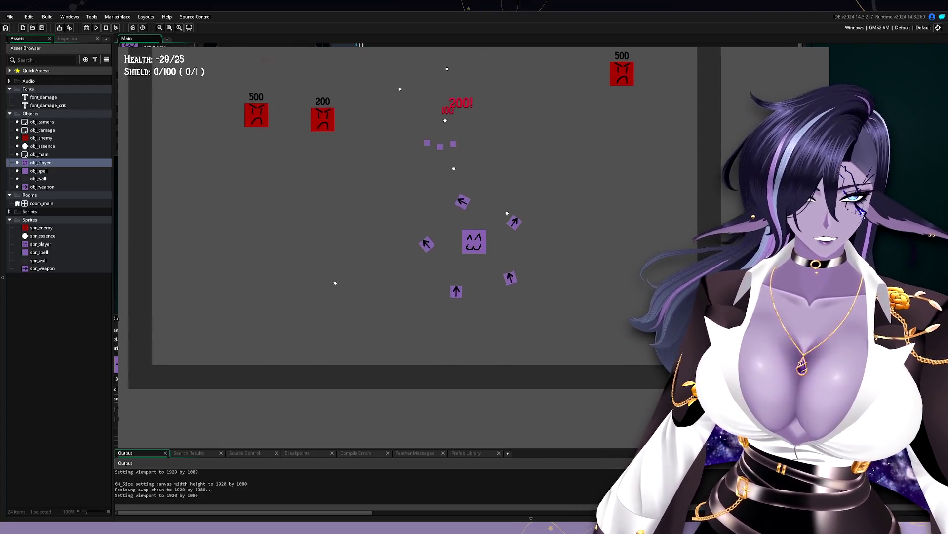
{"action": "key", "text": "w"}
{"action": "key", "text": "a"}
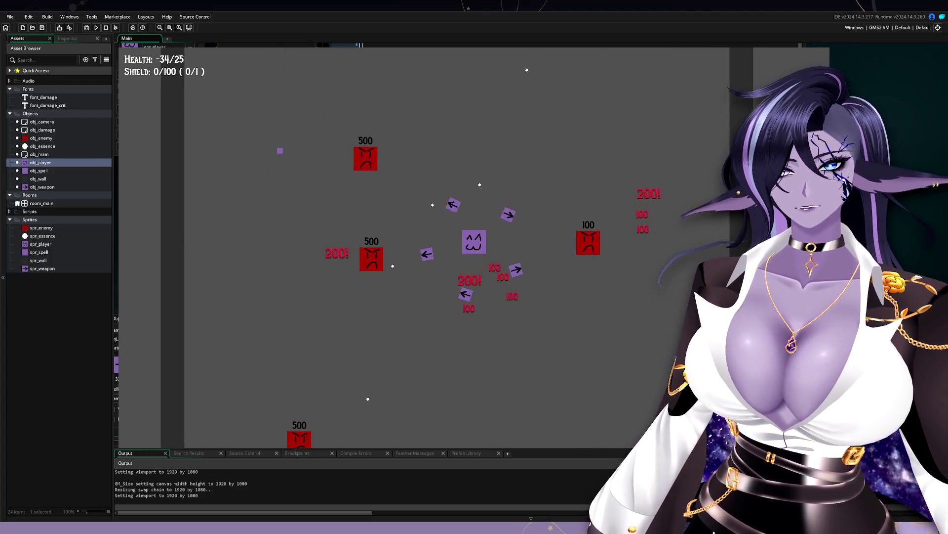
{"action": "key", "text": "a"}
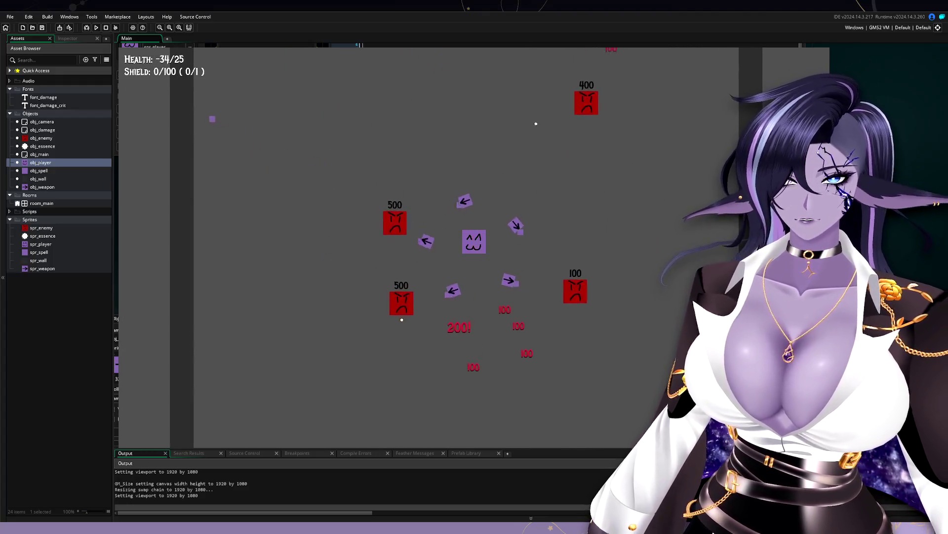
{"action": "key", "text": "d"}
{"action": "key", "text": "w"}
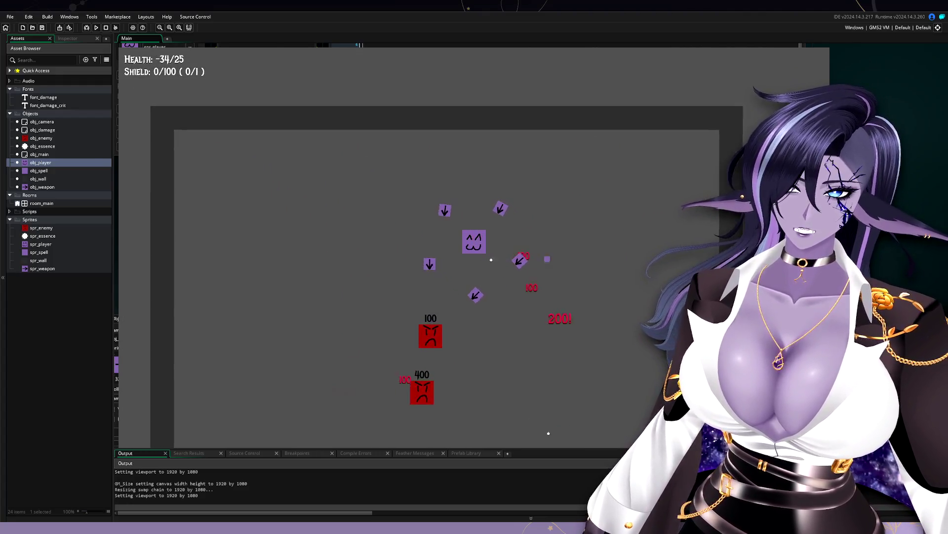
{"action": "key", "text": "a"}
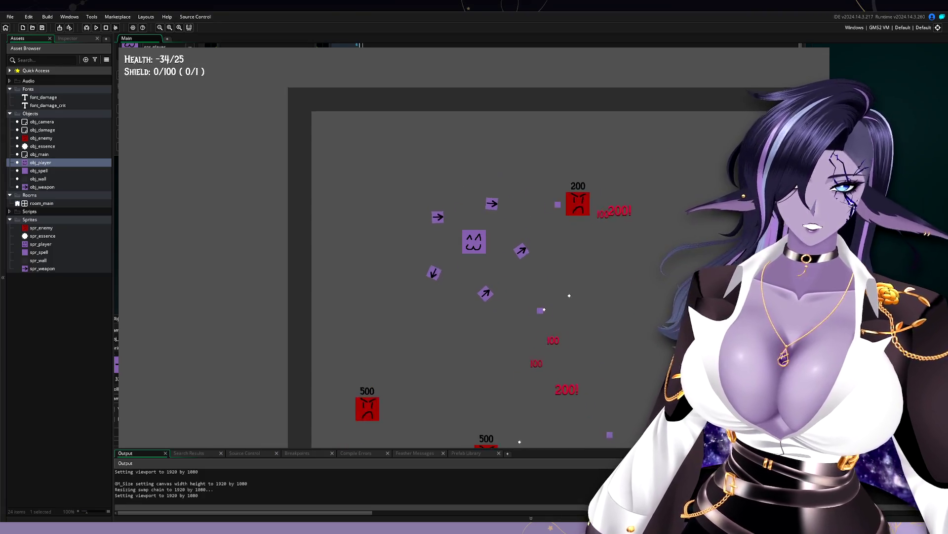
{"action": "key", "text": "Escape"}
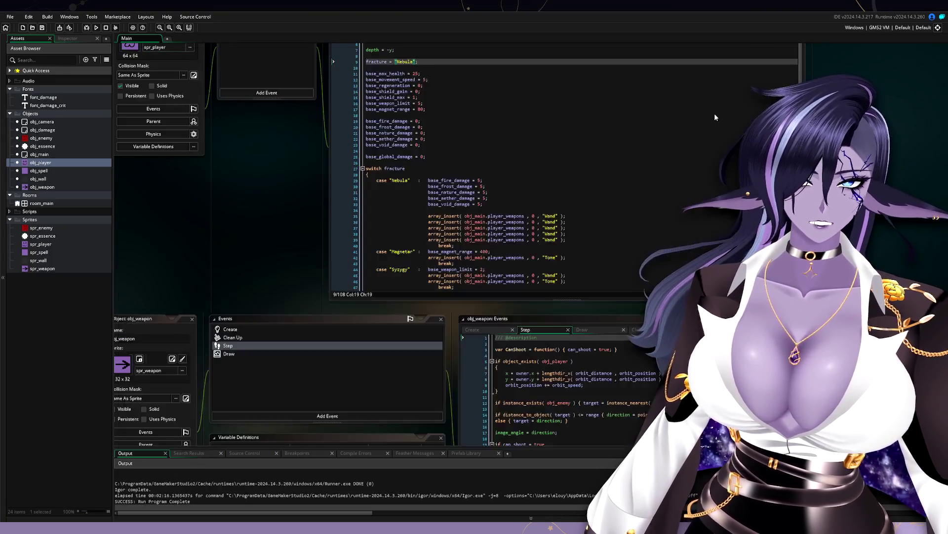
Set base_shield_gain to 5 on line 14 of the Create code and rerun the game
{"action": "scroll", "coordinate": [552, 274], "scroll_direction": "down", "scroll_amount": 1}
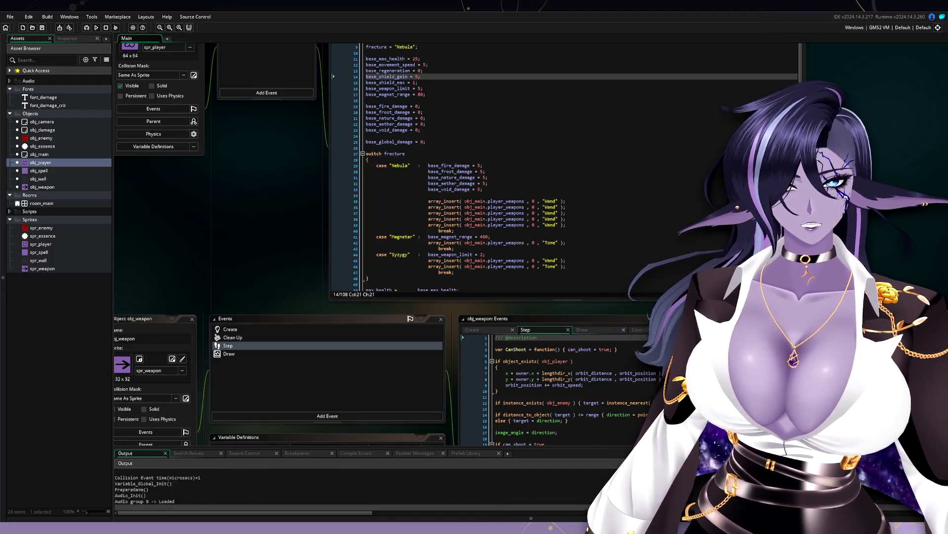
Move the player left, down, right and up around the room while the orbiting wands damage enemies
{"action": "key", "text": "a"}
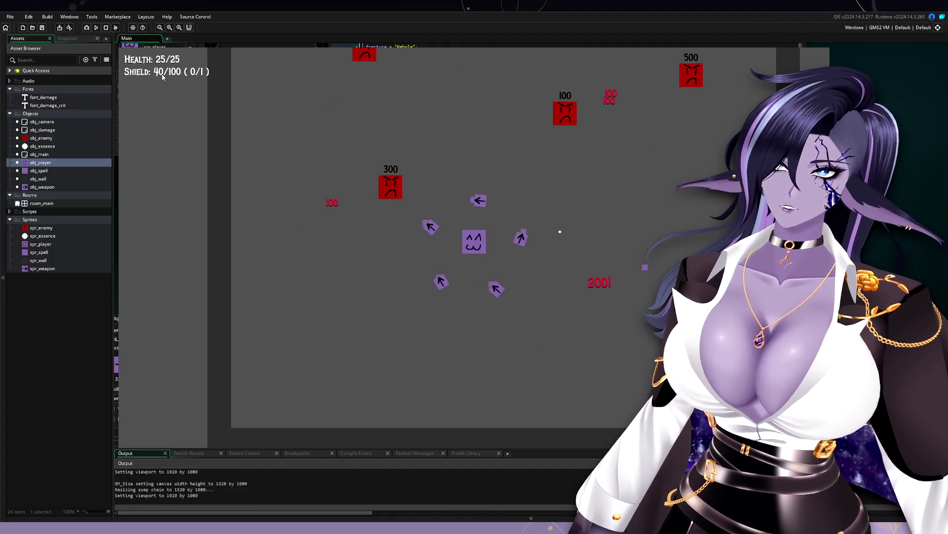
{"action": "key", "text": "a"}
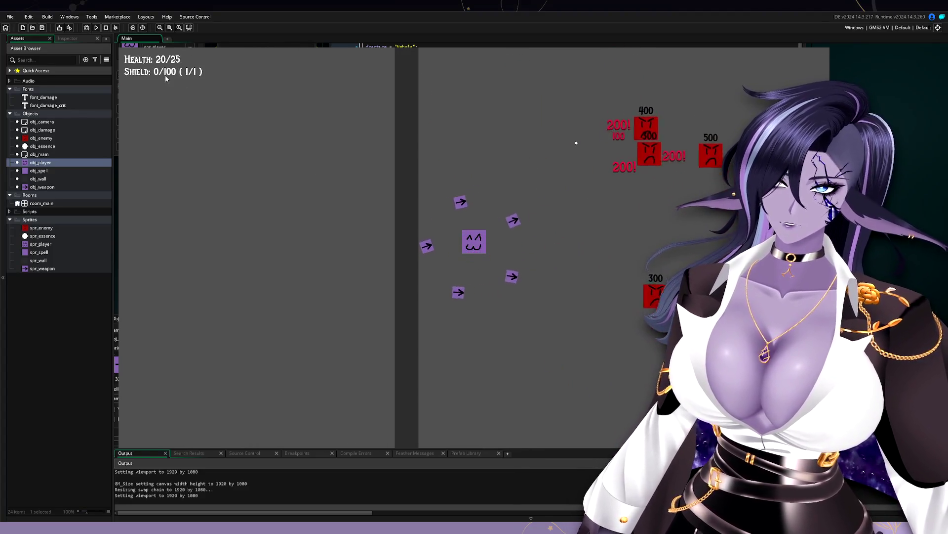
{"action": "key", "text": "s"}
{"action": "key", "text": "d"}
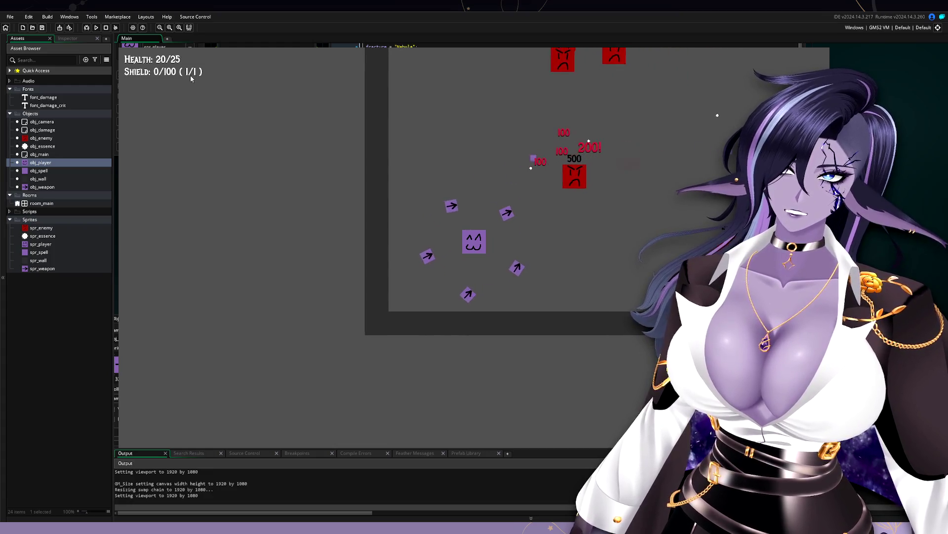
{"action": "key", "text": "d"}
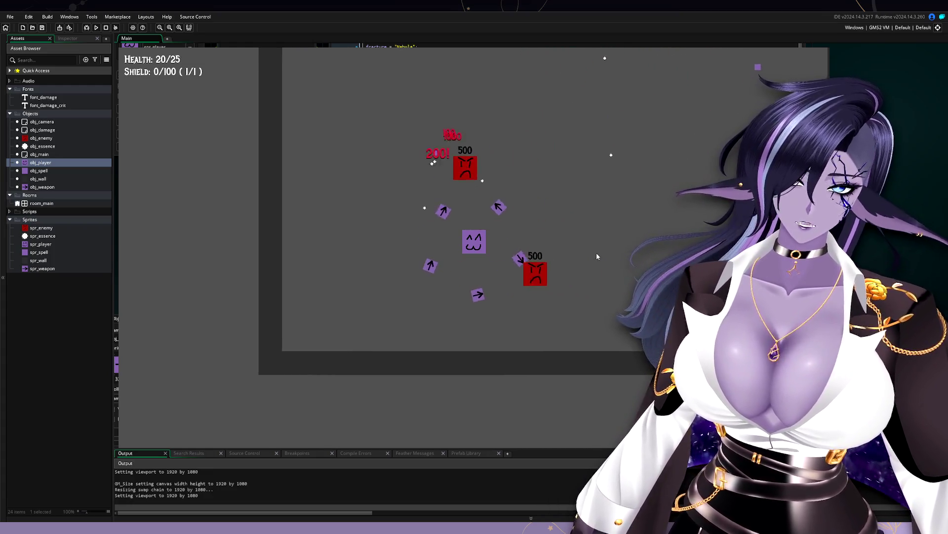
{"action": "key", "text": "w"}
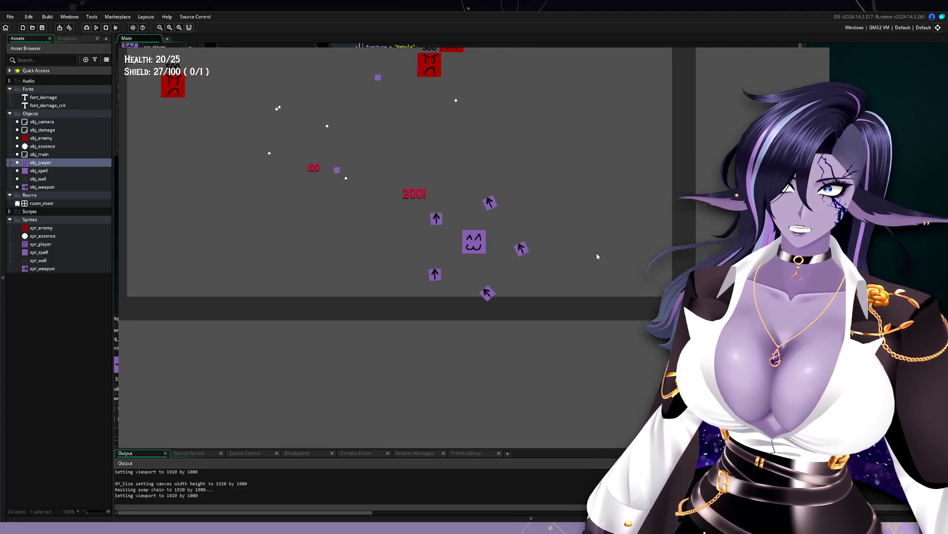
{"action": "key", "text": "a"}
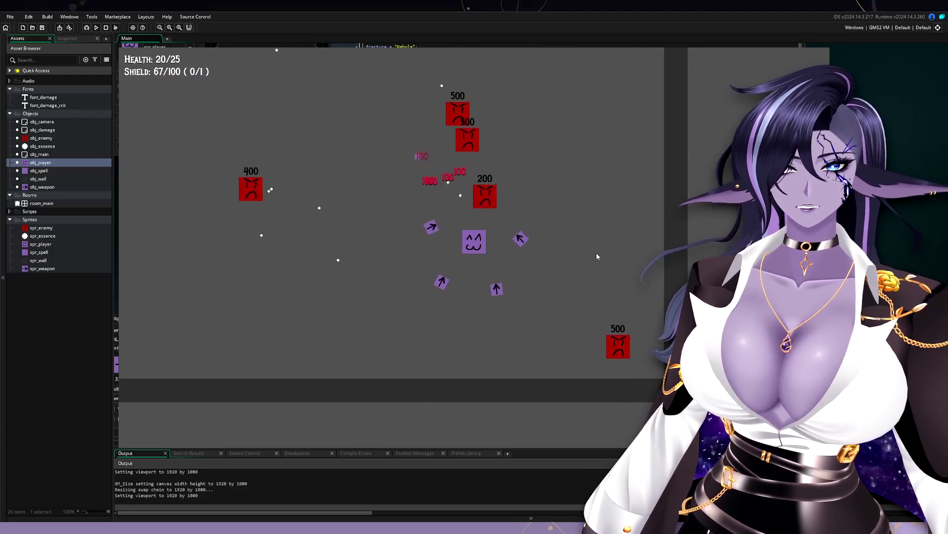
{"action": "key", "text": "a"}
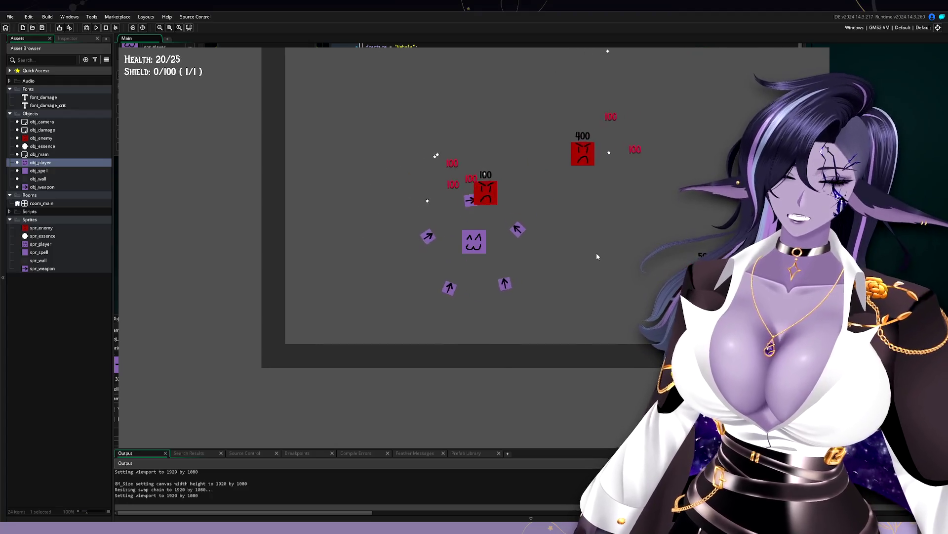
{"action": "key", "text": "d"}
{"action": "key", "text": "w"}
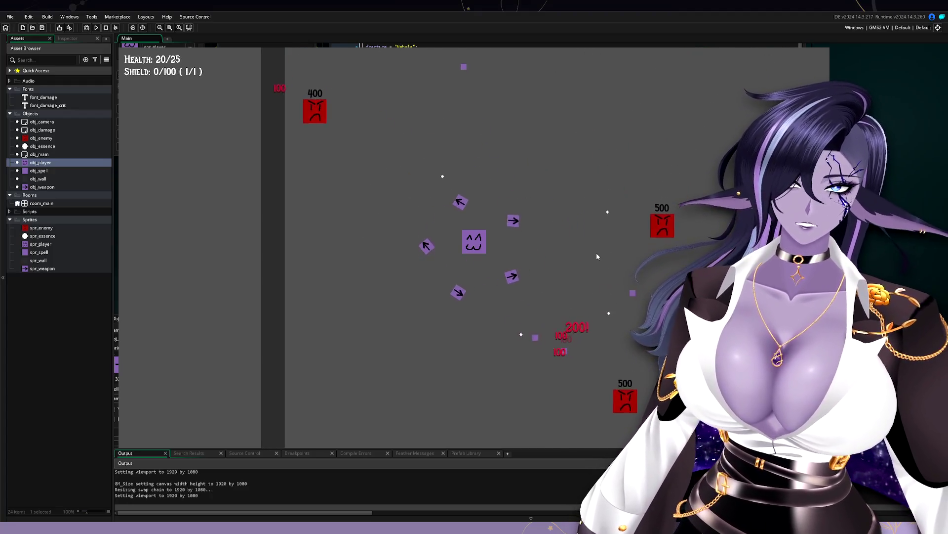
{"action": "key", "text": "a"}
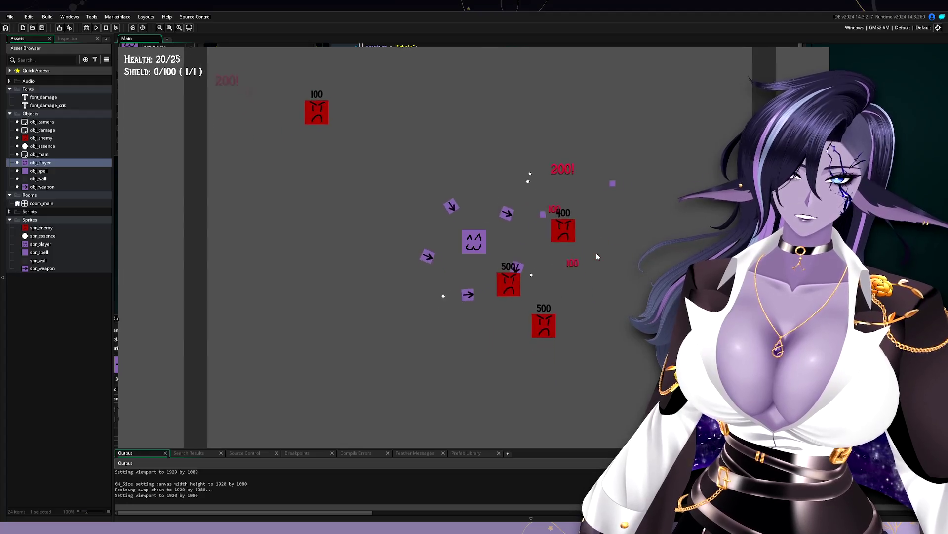
{"action": "key", "text": "s"}
{"action": "key", "text": "d"}
{"action": "key", "text": "s"}
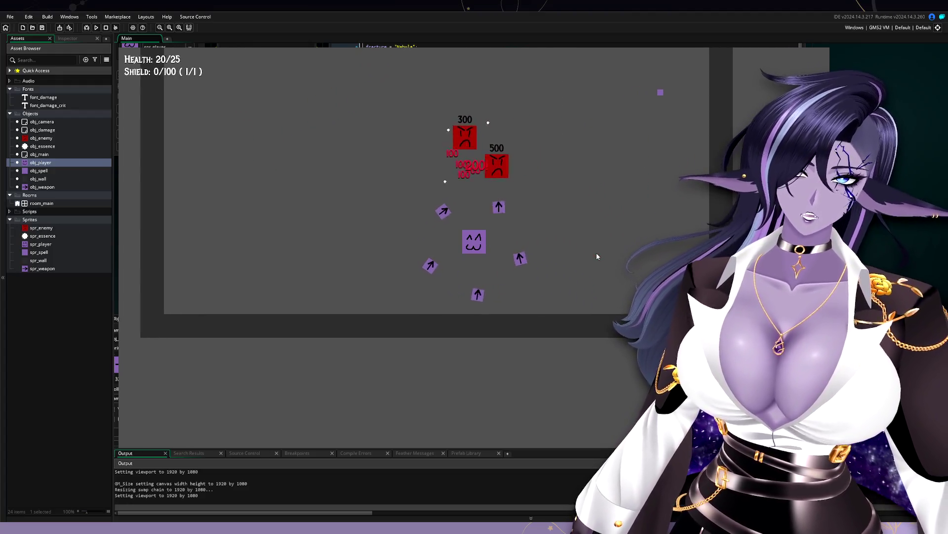
{"action": "key", "text": "w"}
{"action": "key", "text": "a"}
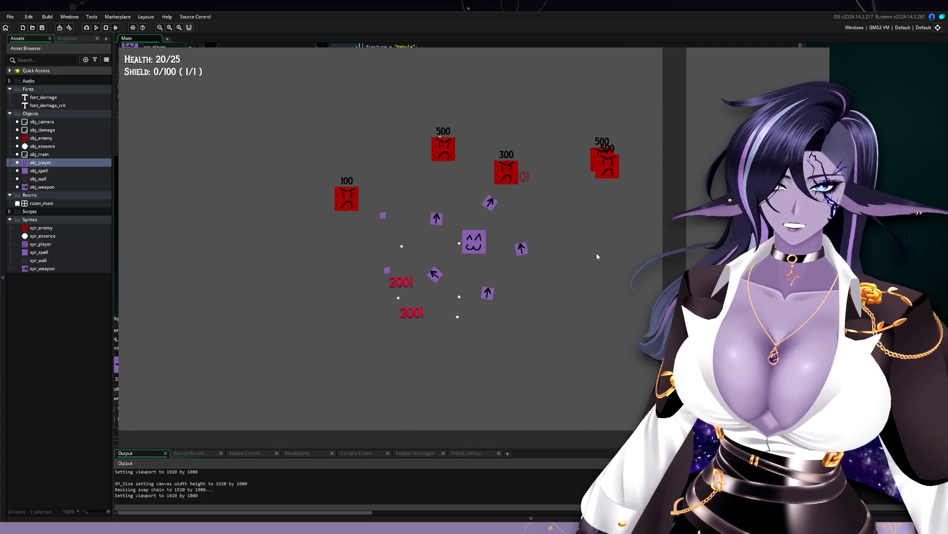
{"action": "key", "text": "a"}
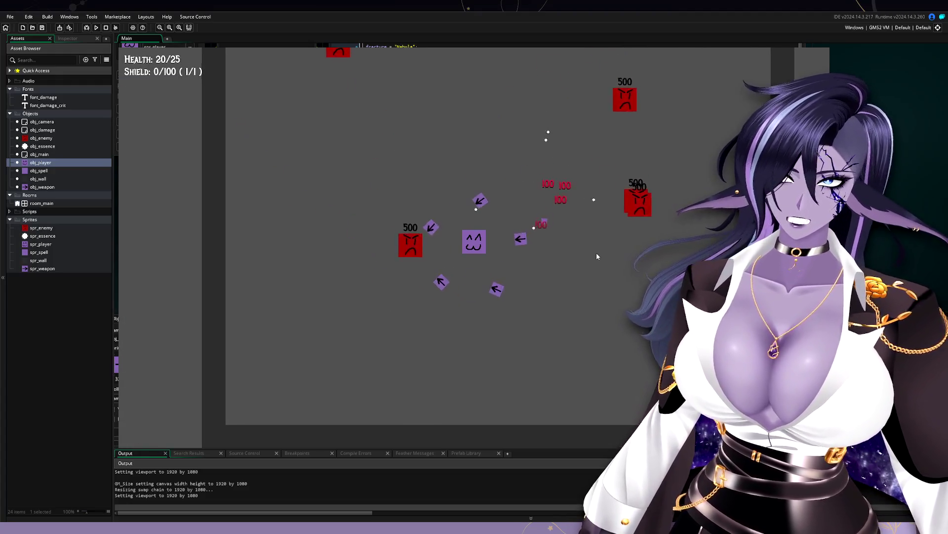
{"action": "key", "text": "d"}
{"action": "key", "text": "w"}
{"action": "key", "text": "a"}
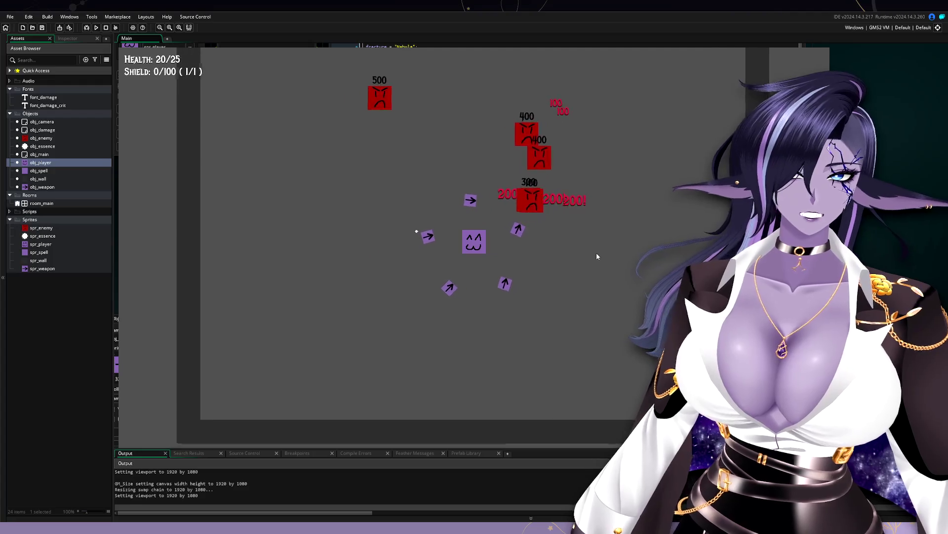
{"action": "key", "text": "s"}
{"action": "key", "text": "d"}
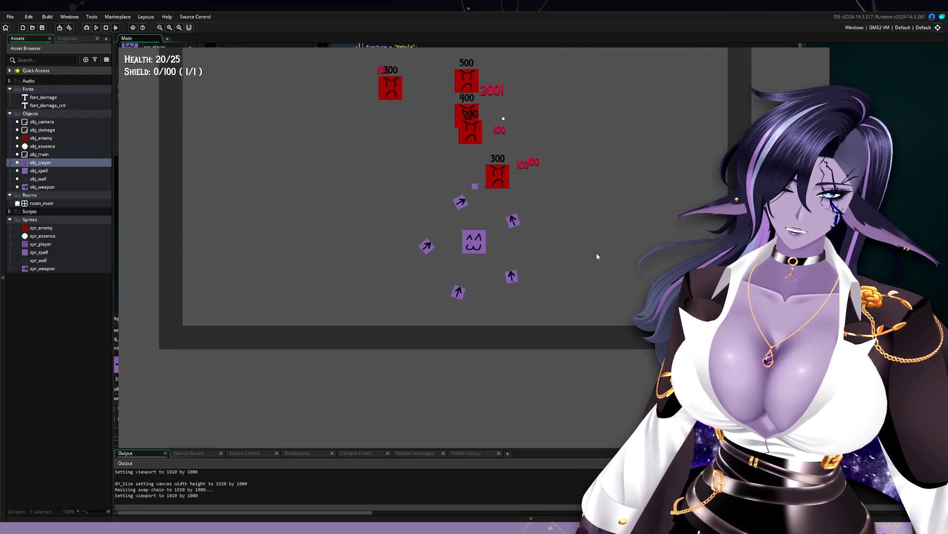
{"action": "key", "text": "w"}
{"action": "key", "text": "w"}
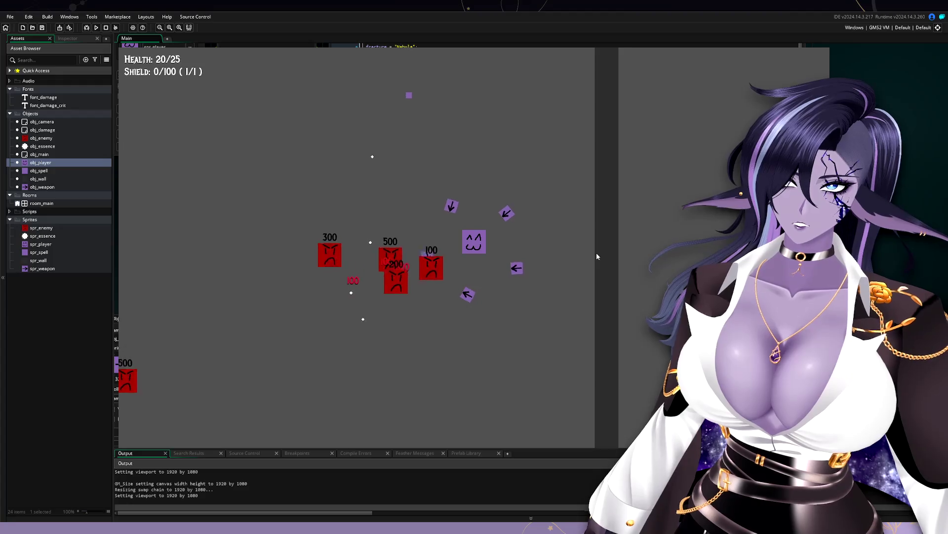
{"action": "key", "text": "a"}
{"action": "key", "text": "a"}
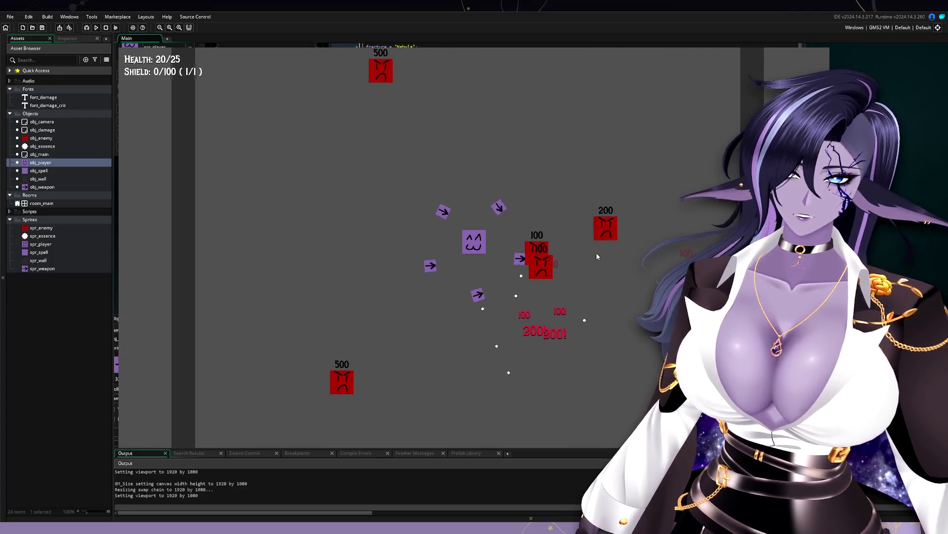
{"action": "key", "text": "s"}
Keep weaving the player between the walls until the shield regenerates to 85/100, then quit with Escape
{"action": "key", "text": "w"}
{"action": "key", "text": "d"}
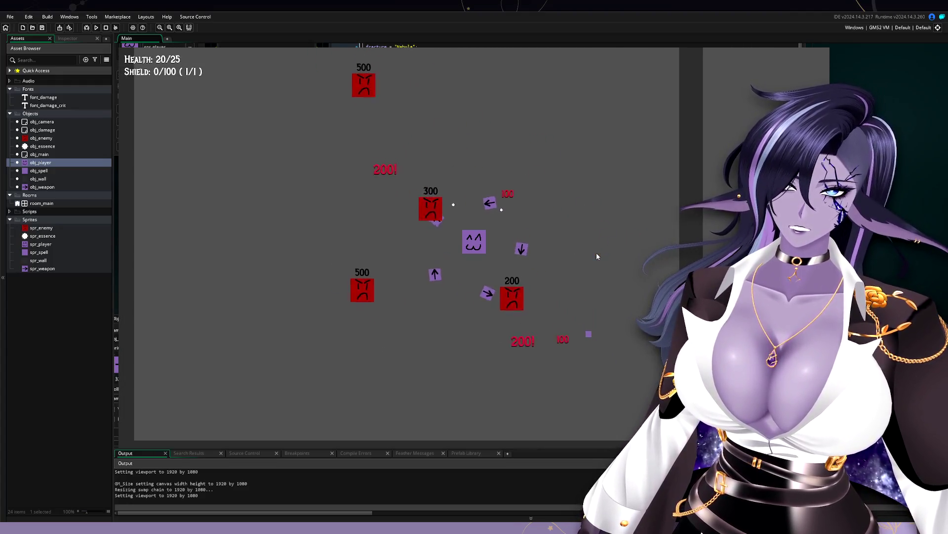
{"action": "key", "text": "w"}
{"action": "key", "text": "a"}
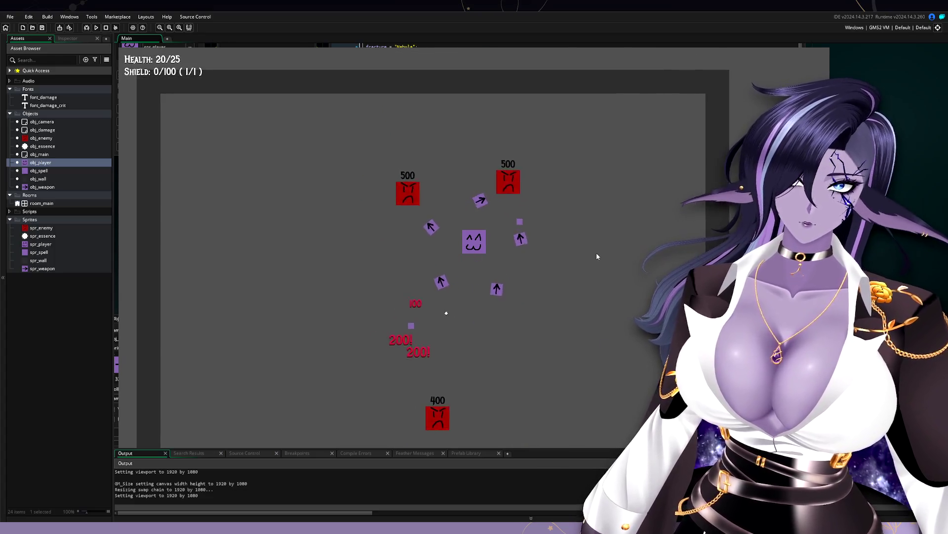
{"action": "key", "text": "s"}
{"action": "key", "text": "d"}
{"action": "key", "text": "d"}
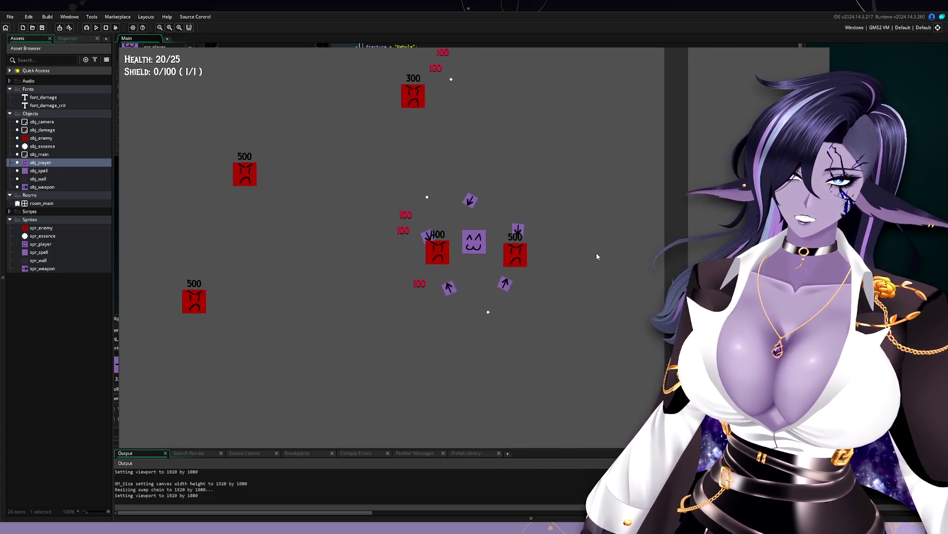
{"action": "key", "text": "s"}
{"action": "key", "text": "a"}
{"action": "key", "text": "w"}
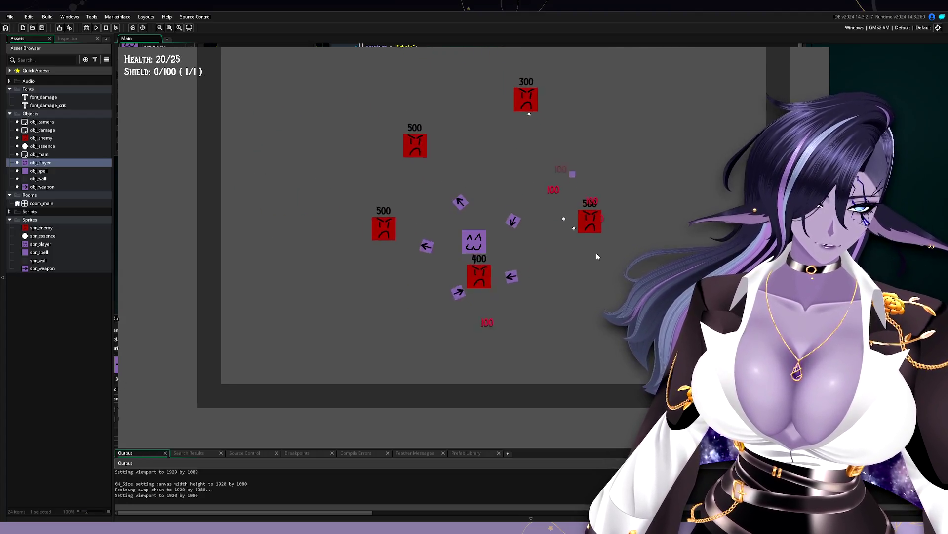
{"action": "key", "text": "d"}
{"action": "key", "text": "w"}
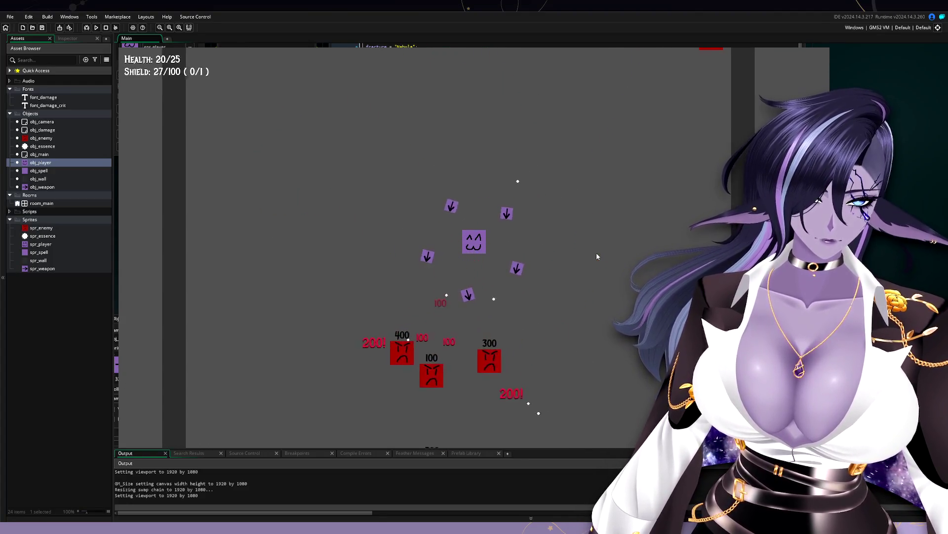
{"action": "key", "text": "s"}
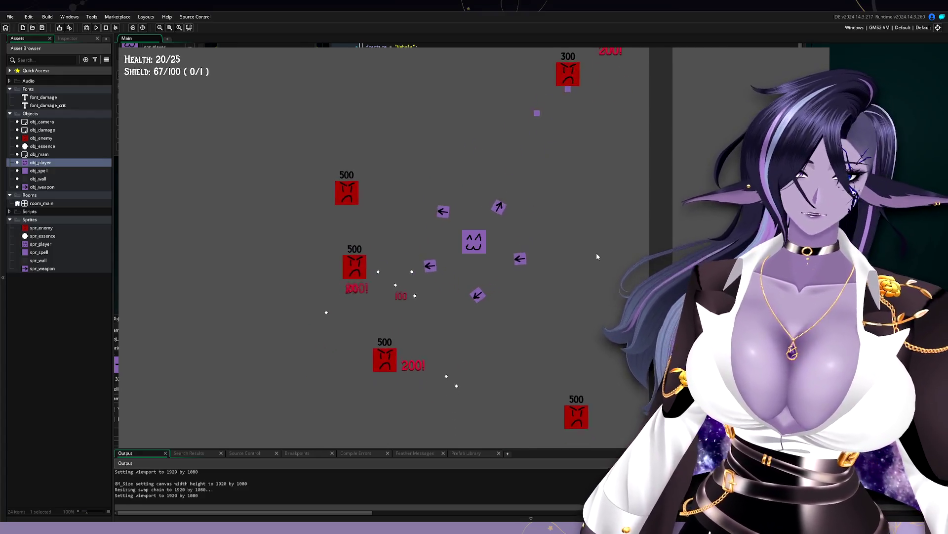
{"action": "key", "text": "a"}
{"action": "key", "text": "a"}
{"action": "key", "text": "s"}
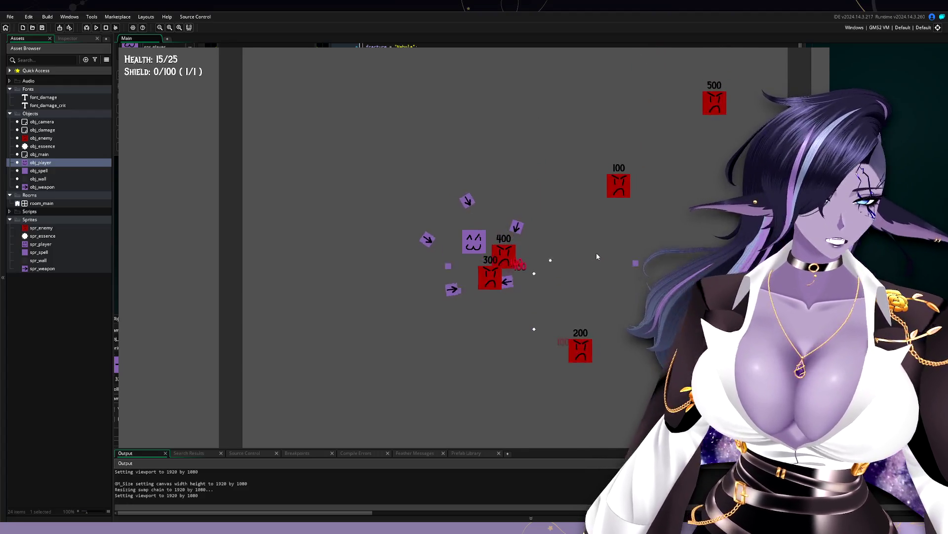
{"action": "key", "text": "d"}
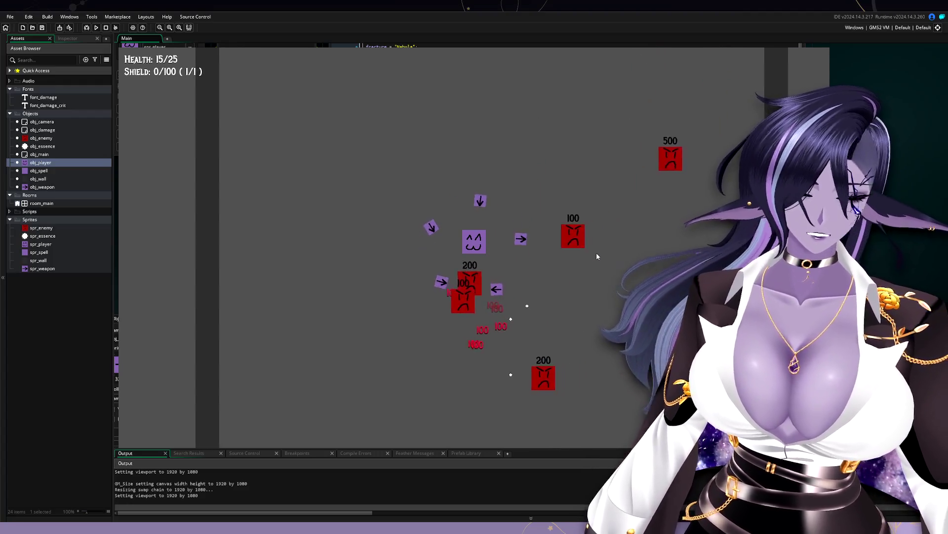
{"action": "key", "text": "a"}
{"action": "key", "text": "s"}
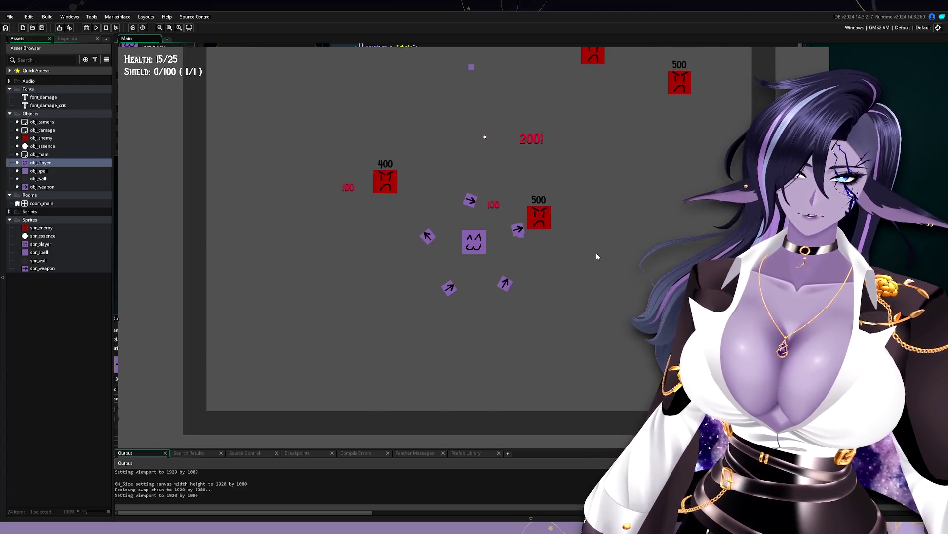
{"action": "key", "text": "w"}
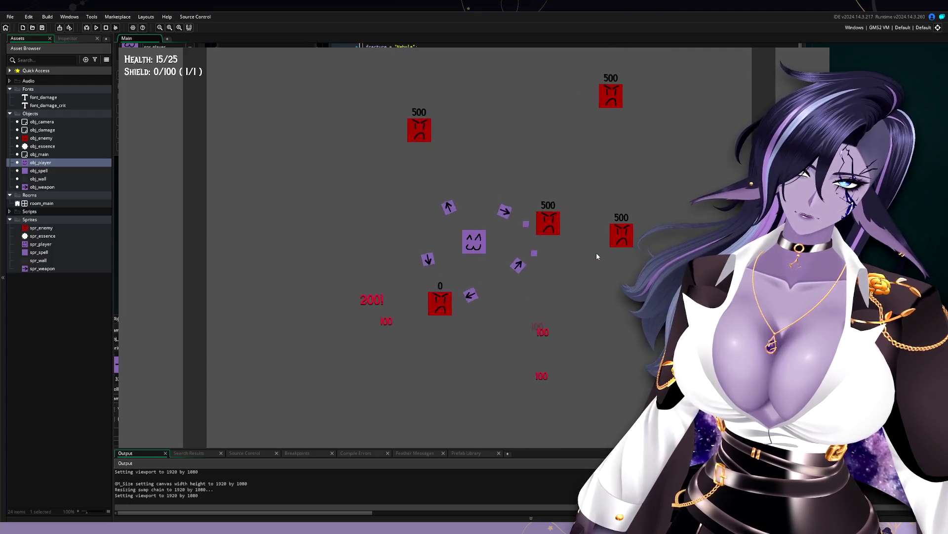
{"action": "key", "text": "a"}
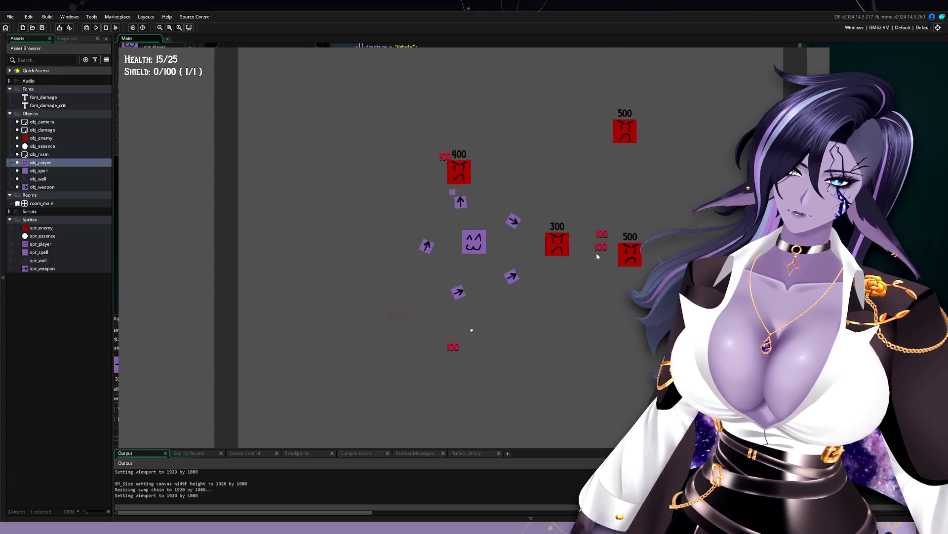
{"action": "key", "text": "d"}
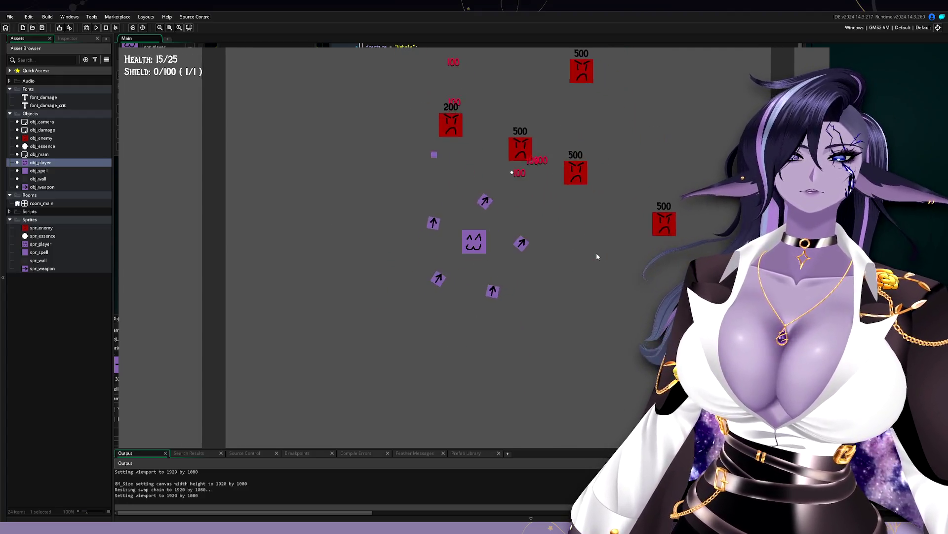
{"action": "key", "text": "d"}
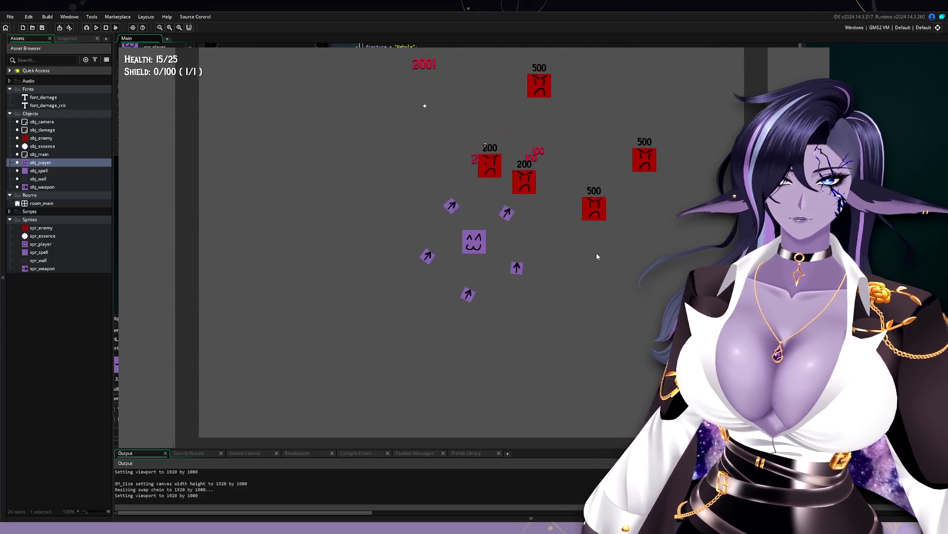
{"action": "key", "text": "a"}
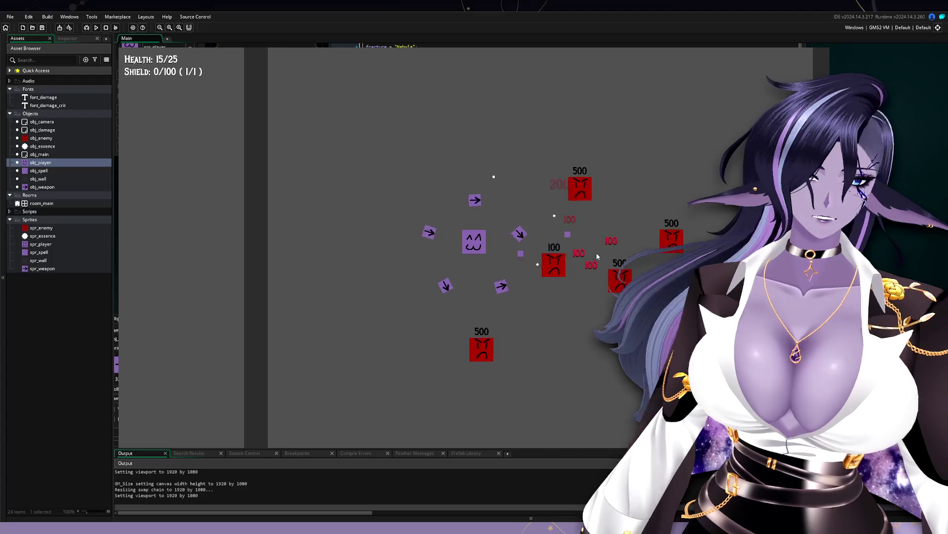
{"action": "key", "text": "d"}
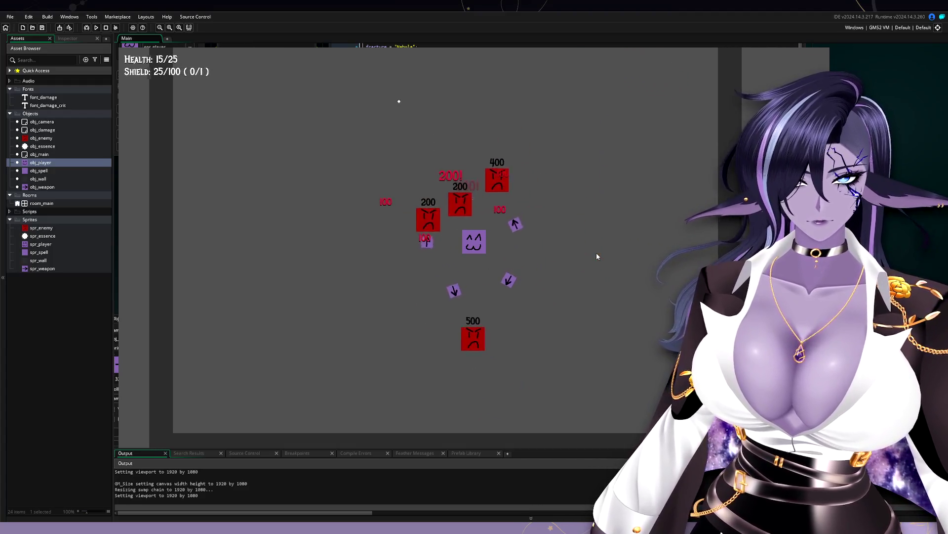
{"action": "key", "text": "d"}
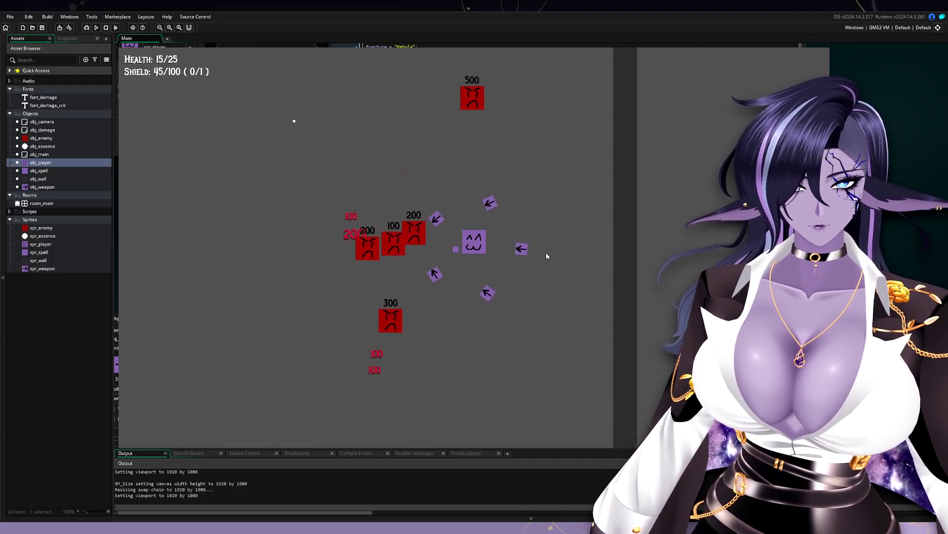
{"action": "key", "text": "a"}
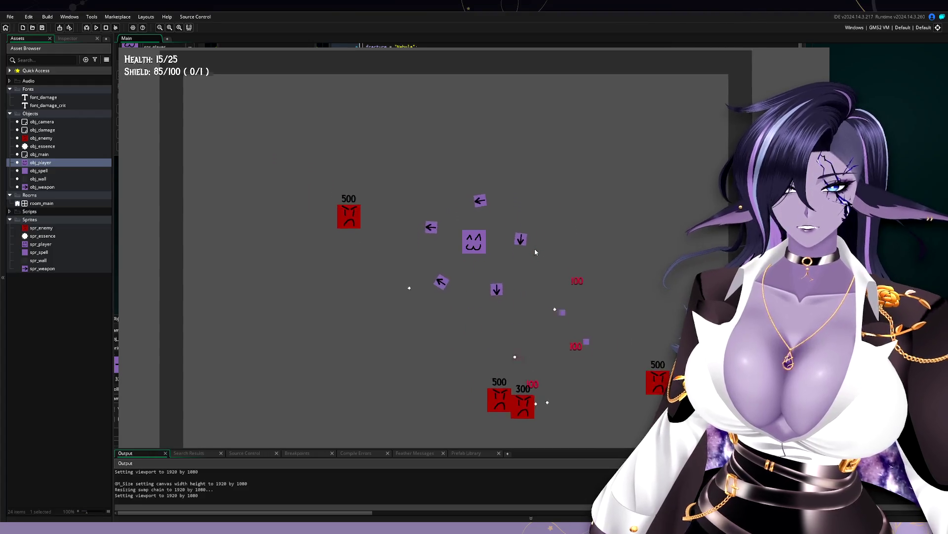
{"action": "key", "text": "Escape"}
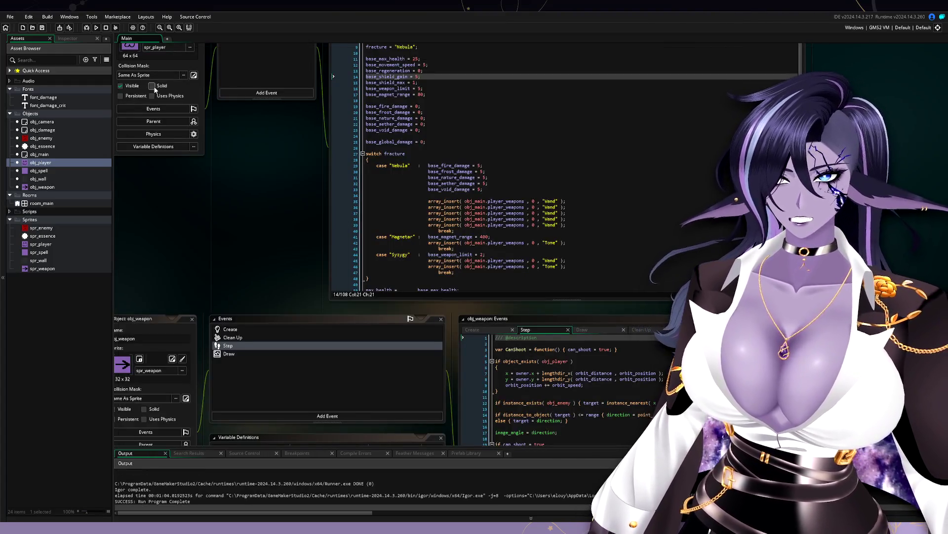
Relaunch the game so the player starts at 25/25 health with the shield recharging from 0
{"action": "scroll", "coordinate": [426, 120], "scroll_direction": "up", "scroll_amount": 1}
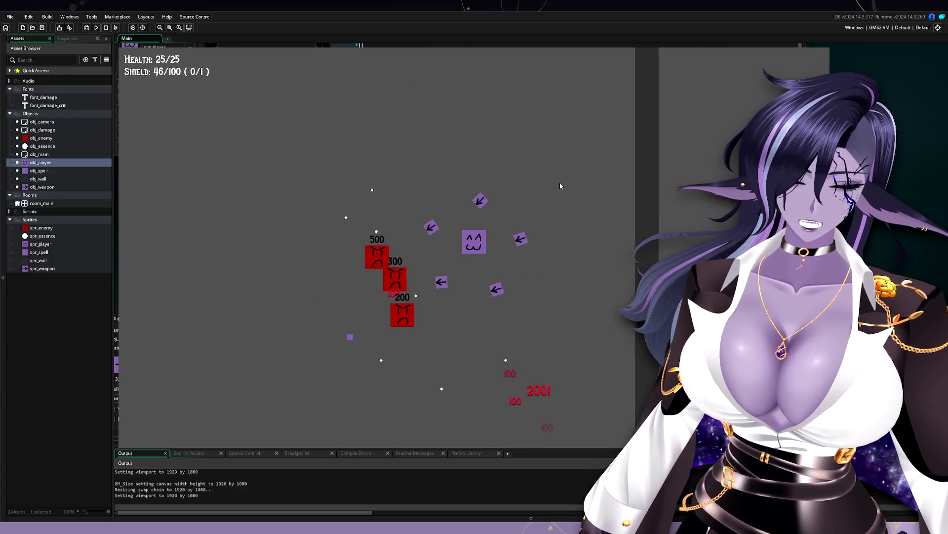
Steer the player through the red enemy group so the Nebula wands hit them
{"action": "key", "text": "a"}
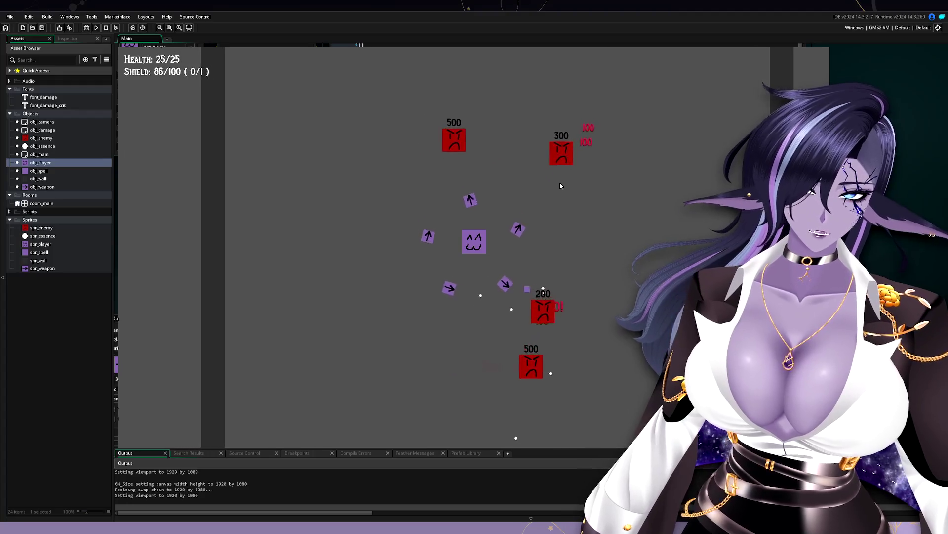
{"action": "key", "text": "d"}
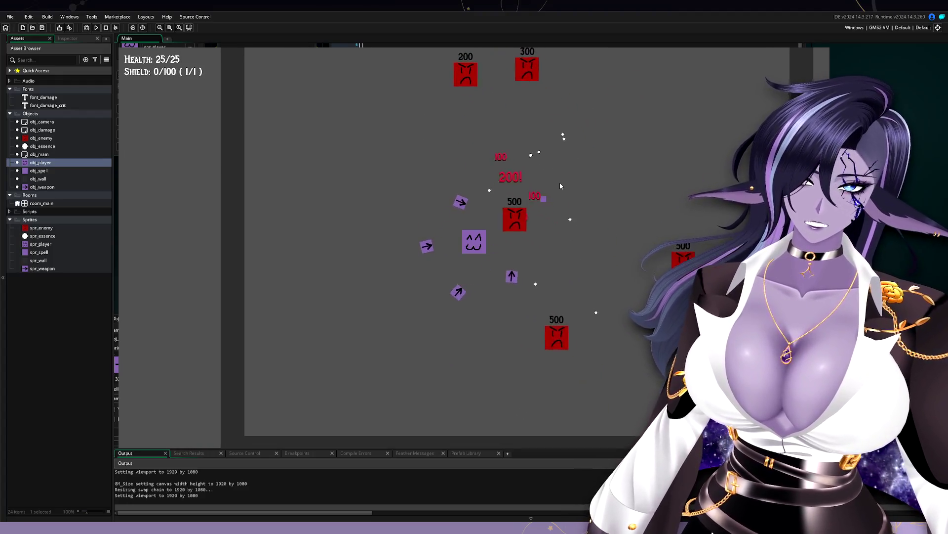
{"action": "key", "text": "a"}
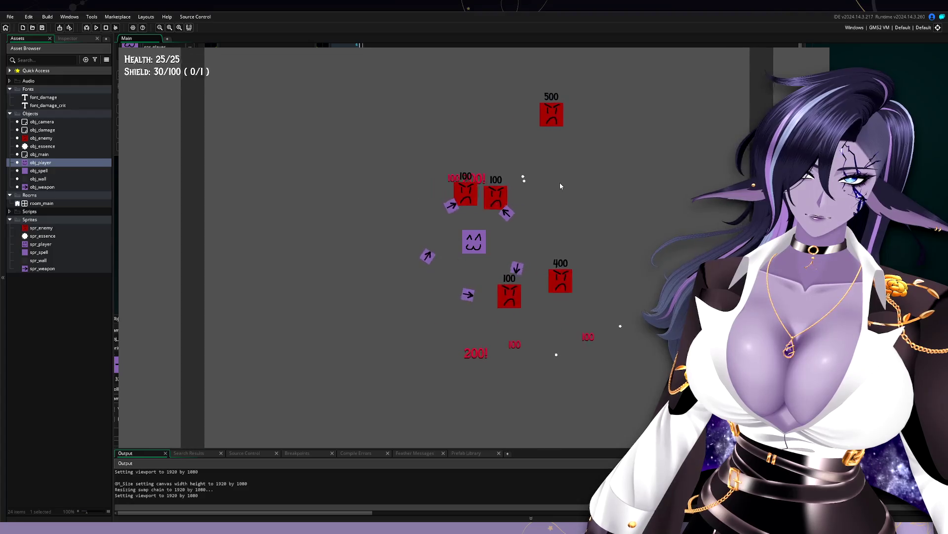
{"action": "key", "text": "s"}
{"action": "key", "text": "d"}
{"action": "key", "text": "s"}
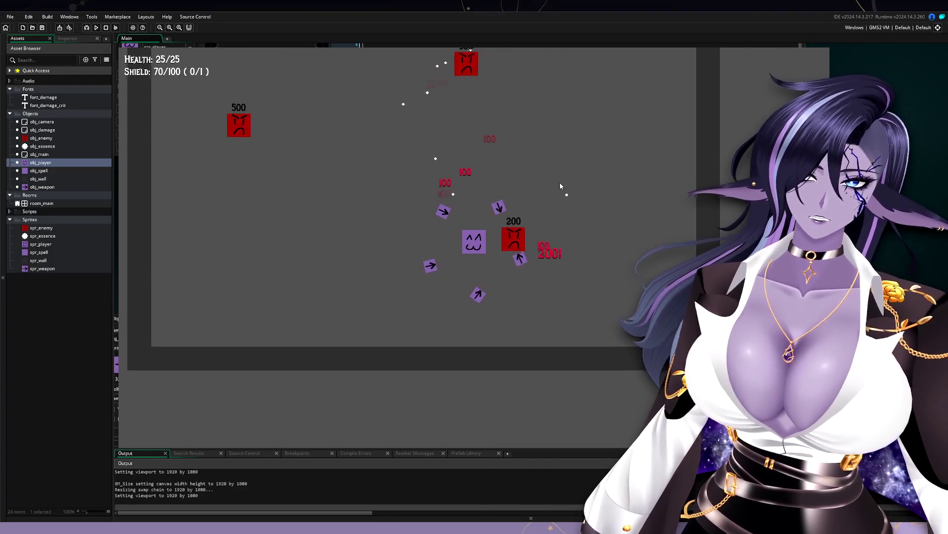
{"action": "key", "text": "a"}
{"action": "key", "text": "d"}
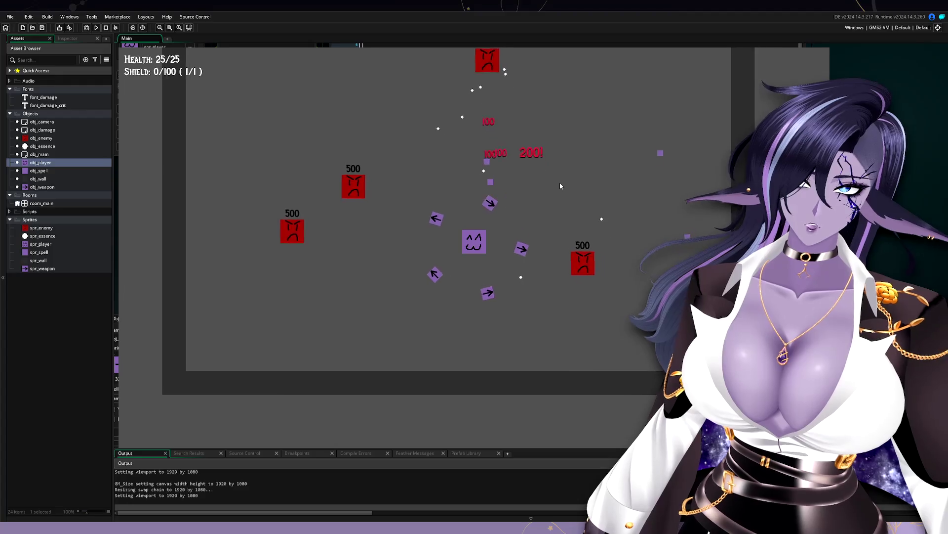
{"action": "key", "text": "s"}
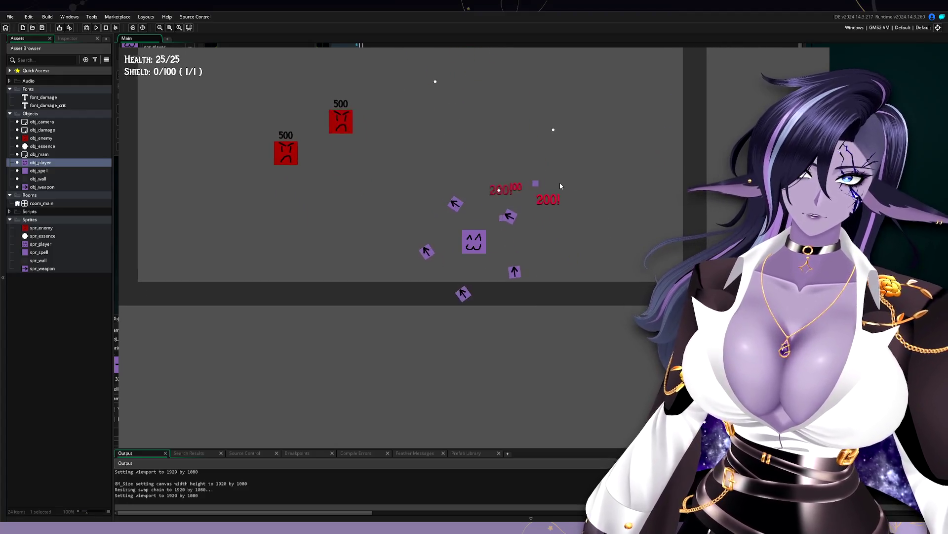
{"action": "key", "text": "d"}
{"action": "key", "text": "w"}
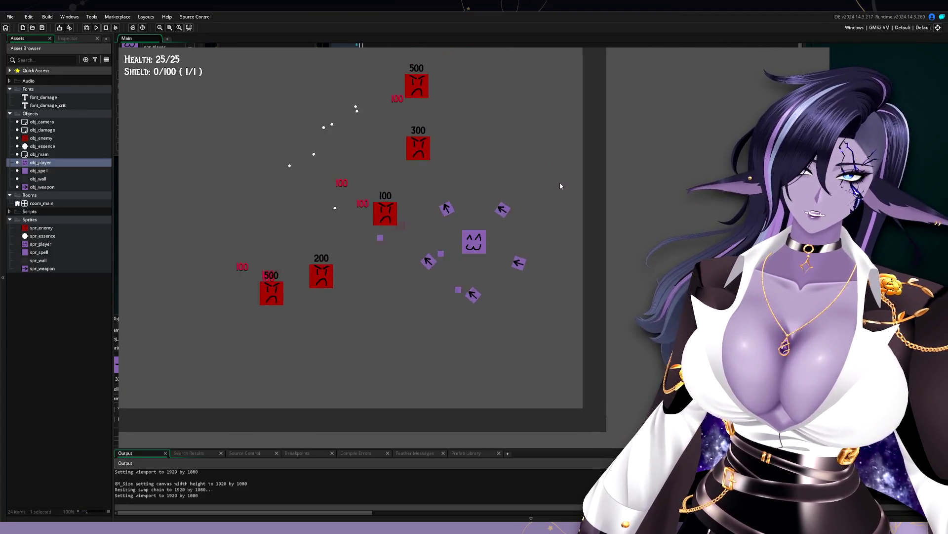
{"action": "key", "text": "w"}
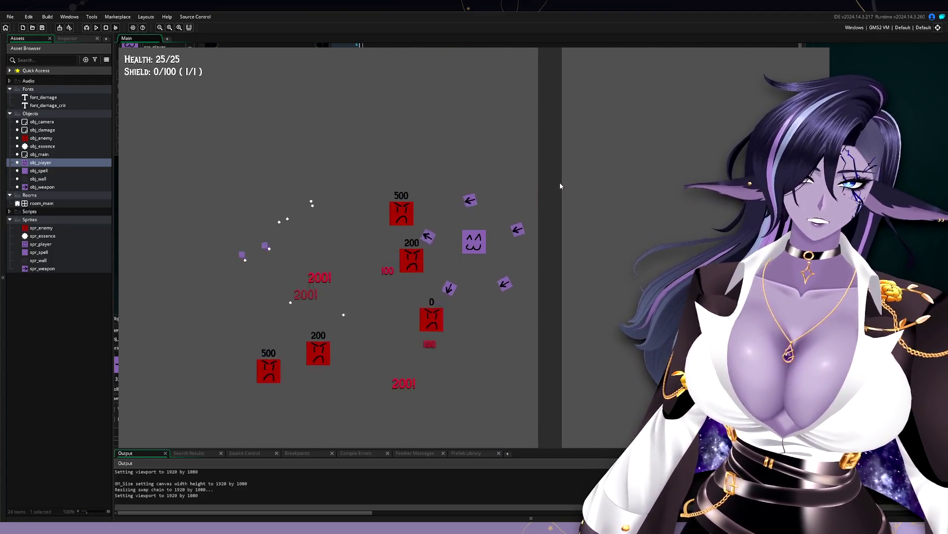
{"action": "key", "text": "a"}
{"action": "key", "text": "a"}
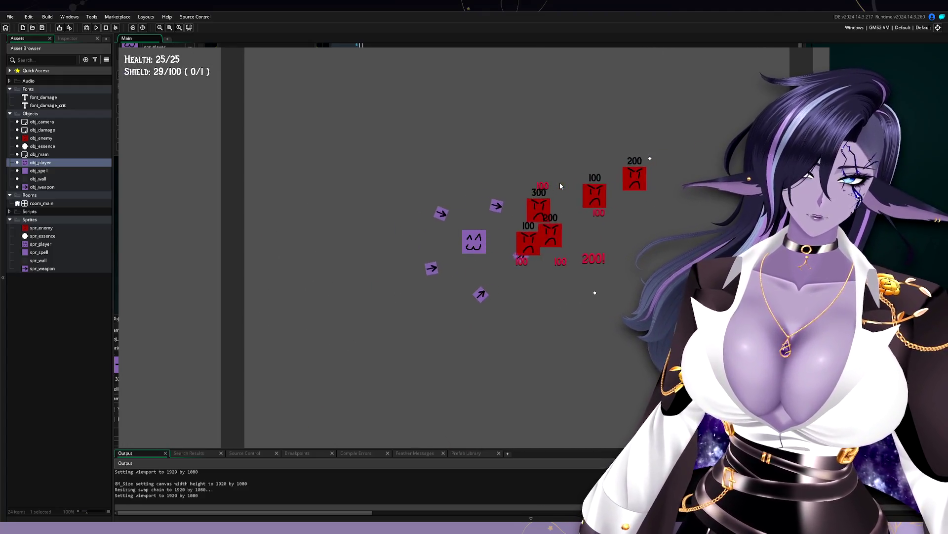
{"action": "key", "text": "d"}
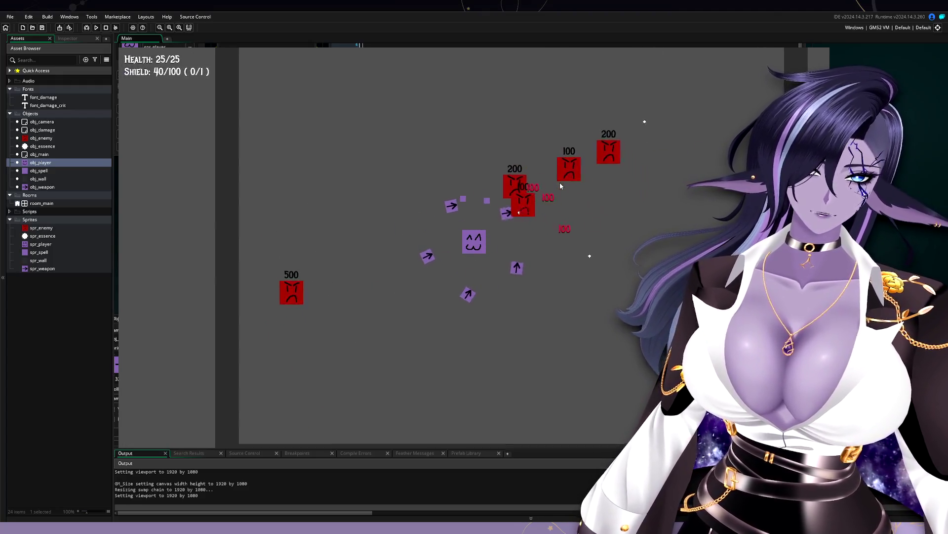
{"action": "key", "text": "s"}
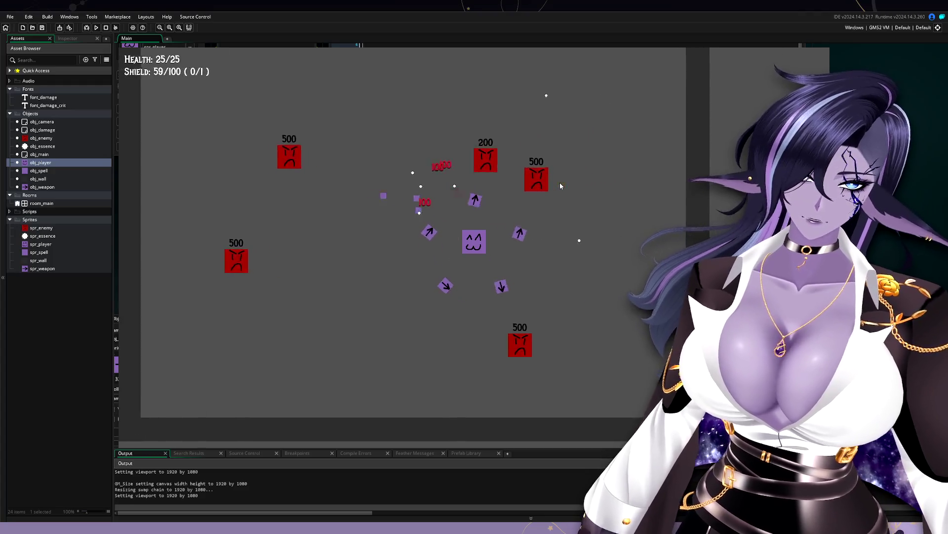
Keep dodging enemies around the room, quit the game with Escape, and pan back to obj_player's panels
{"action": "key", "text": "d"}
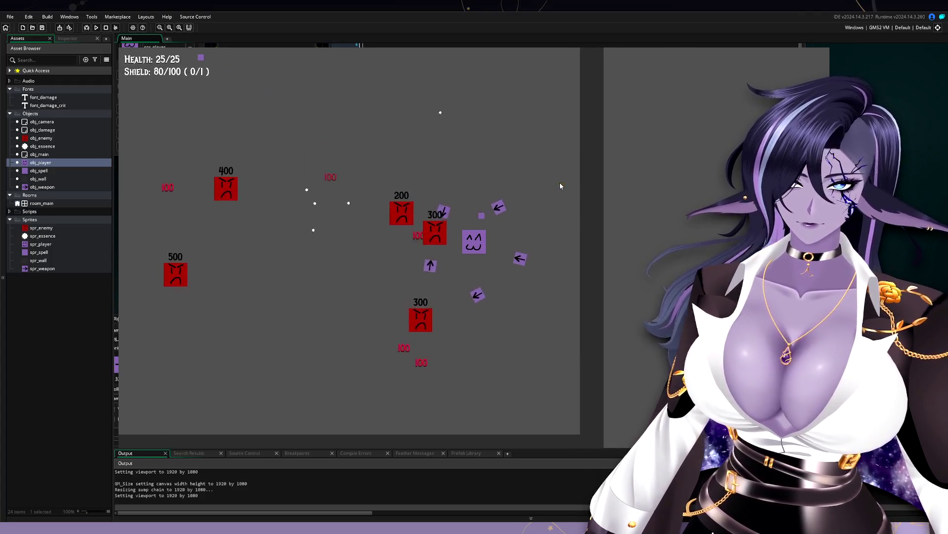
{"action": "key", "text": "w"}
{"action": "key", "text": "a"}
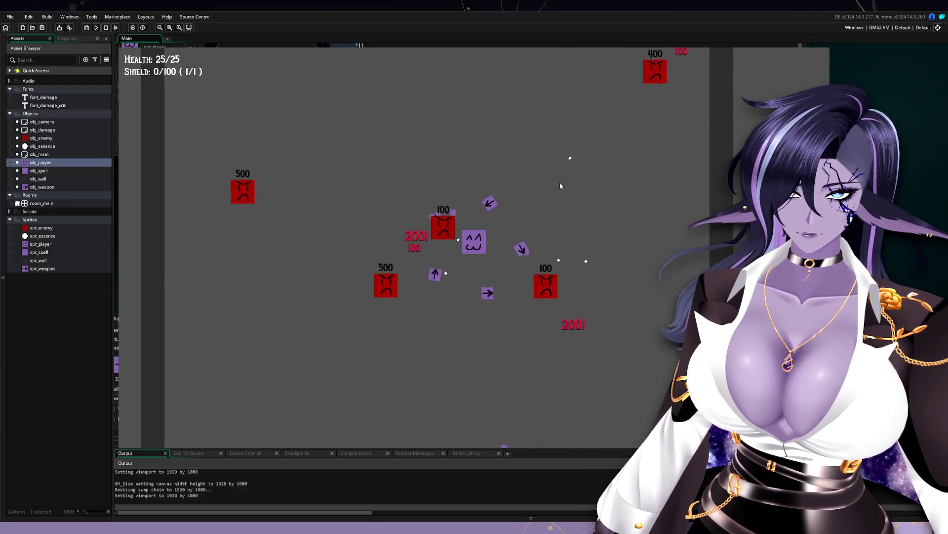
{"action": "key", "text": "s"}
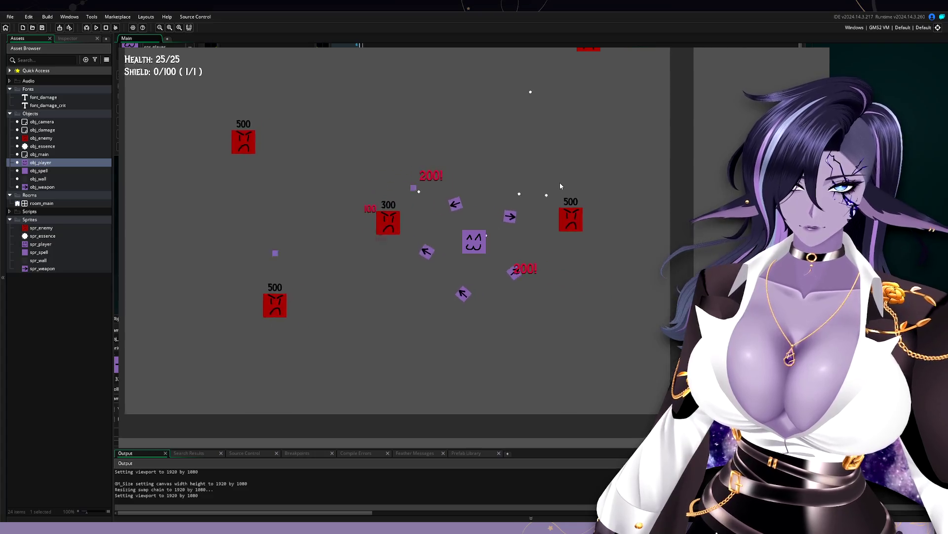
{"action": "key", "text": "w"}
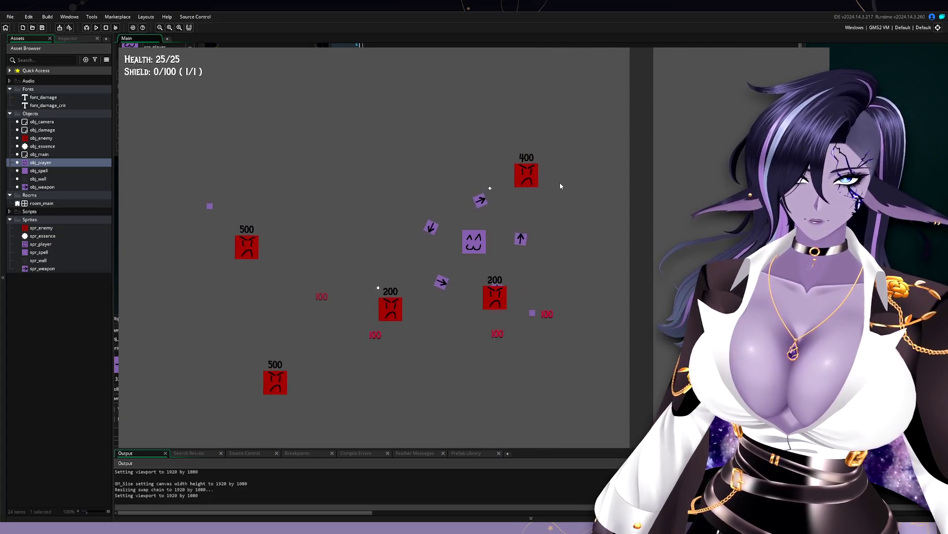
{"action": "key", "text": "a"}
{"action": "key", "text": "d"}
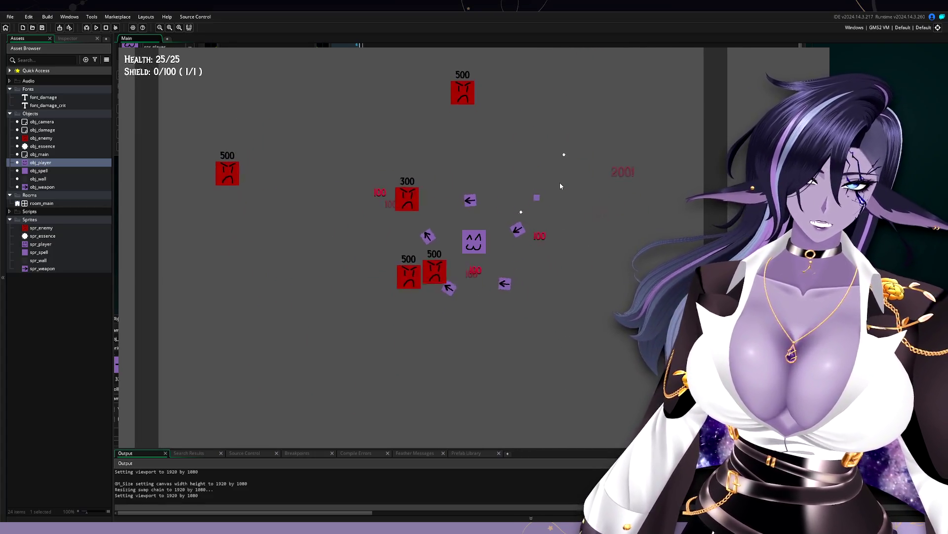
{"action": "key", "text": "w"}
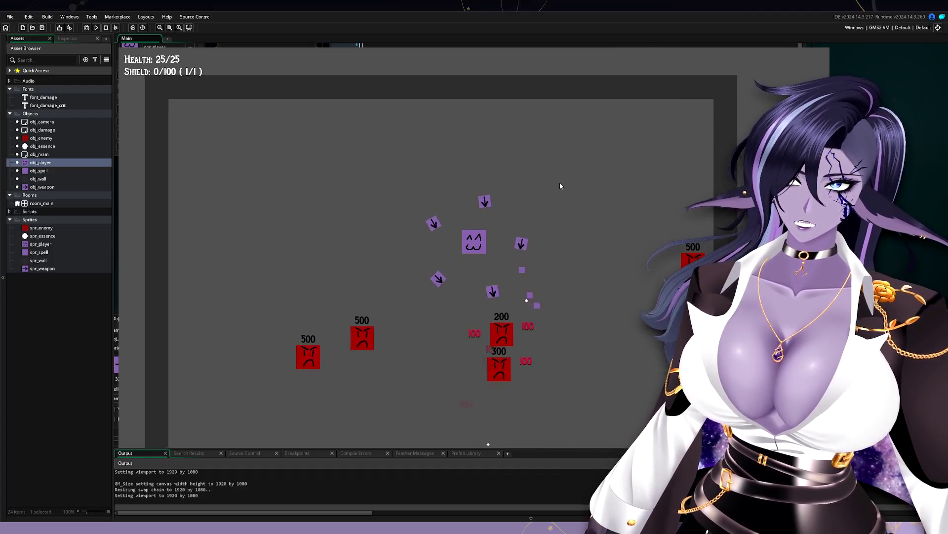
{"action": "key", "text": "a"}
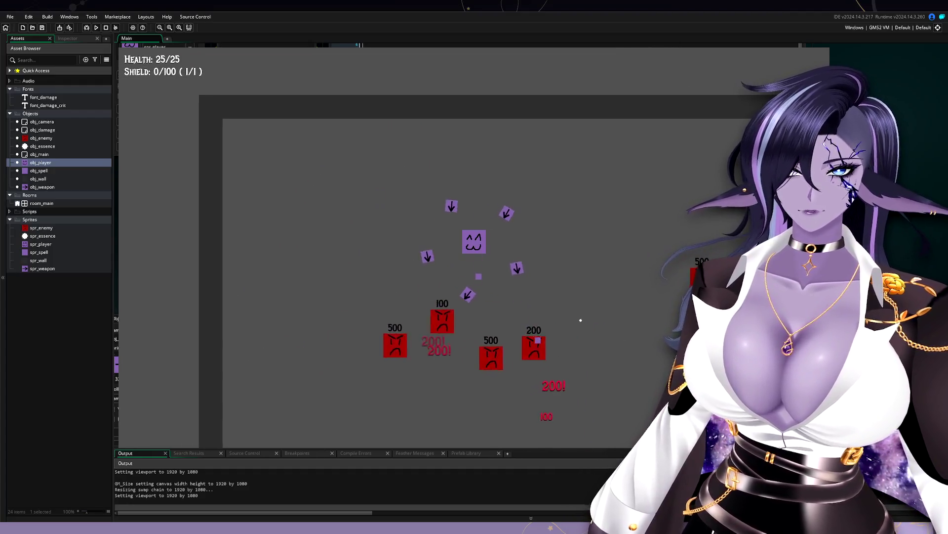
{"action": "key", "text": "s"}
{"action": "key", "text": "d"}
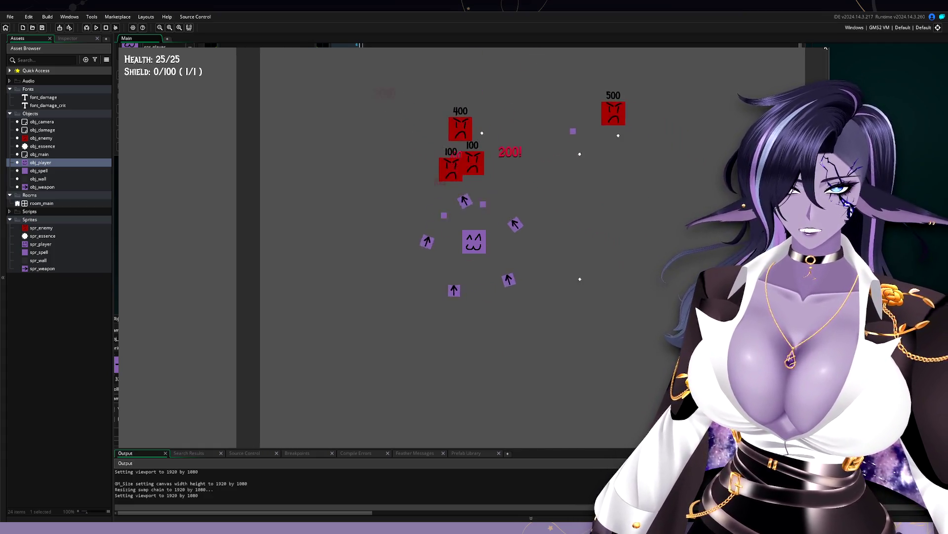
{"action": "key", "text": "d"}
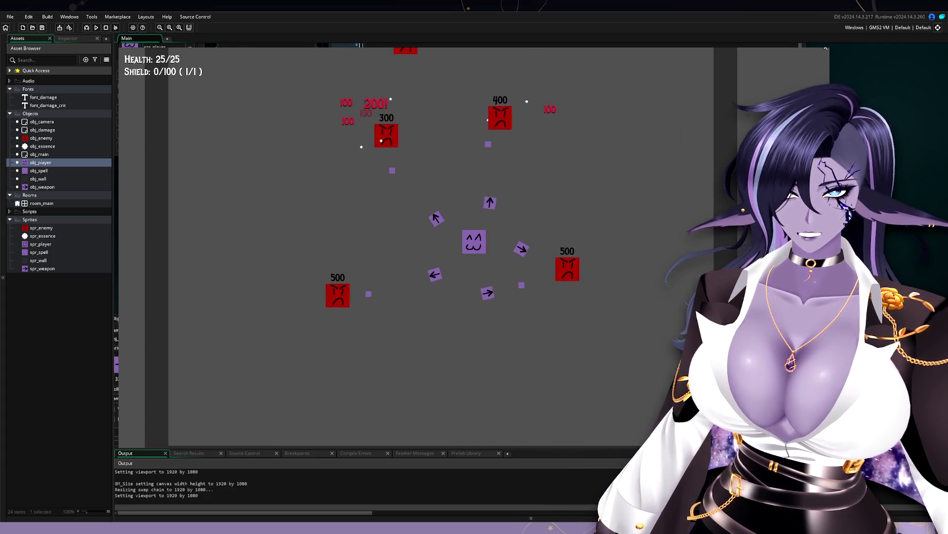
{"action": "key", "text": "a"}
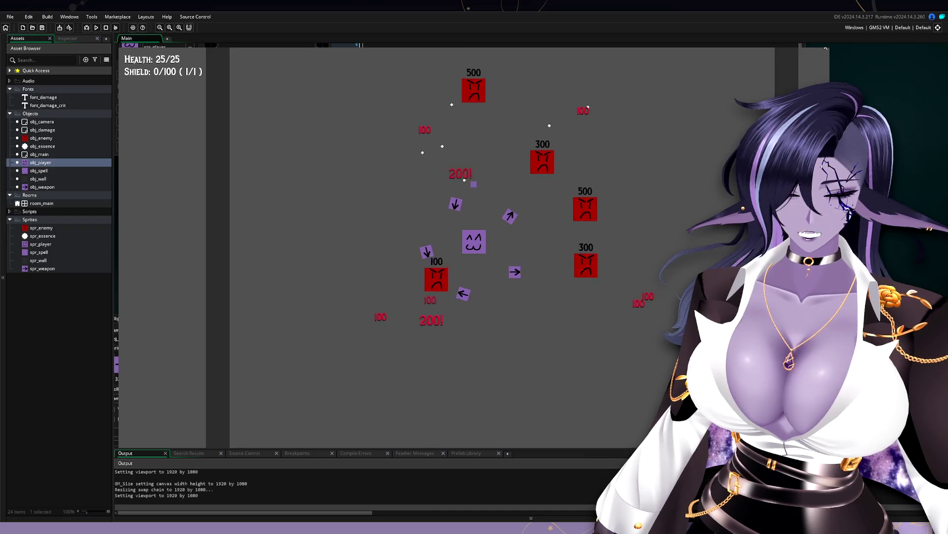
{"action": "key", "text": "a"}
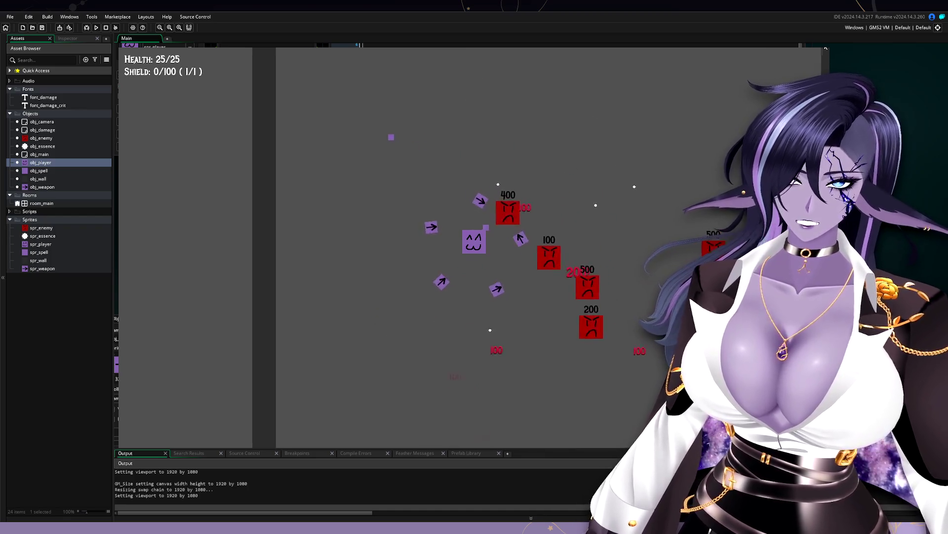
{"action": "key", "text": "d"}
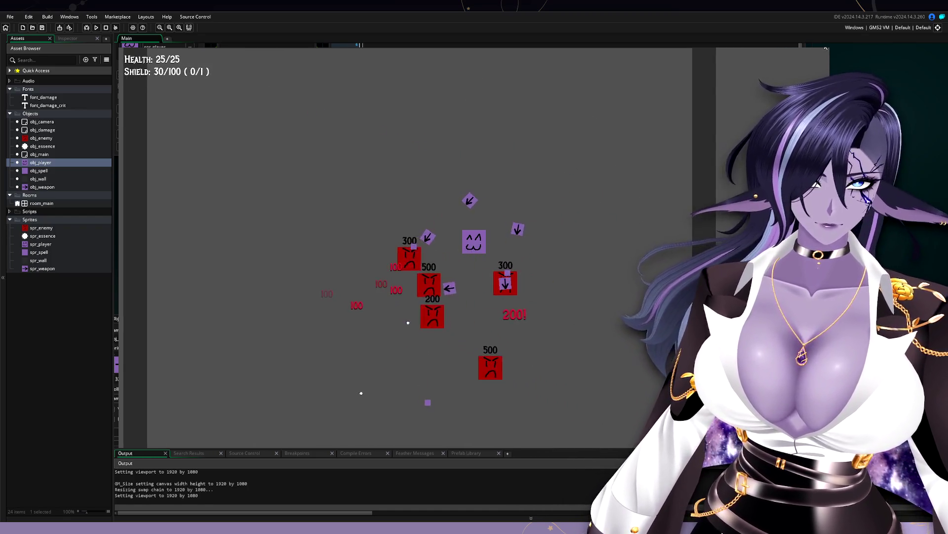
{"action": "key", "text": "Escape"}
{"action": "left_click_drag", "start_coordinate": [539, 187], "coordinate": [540, 273]}
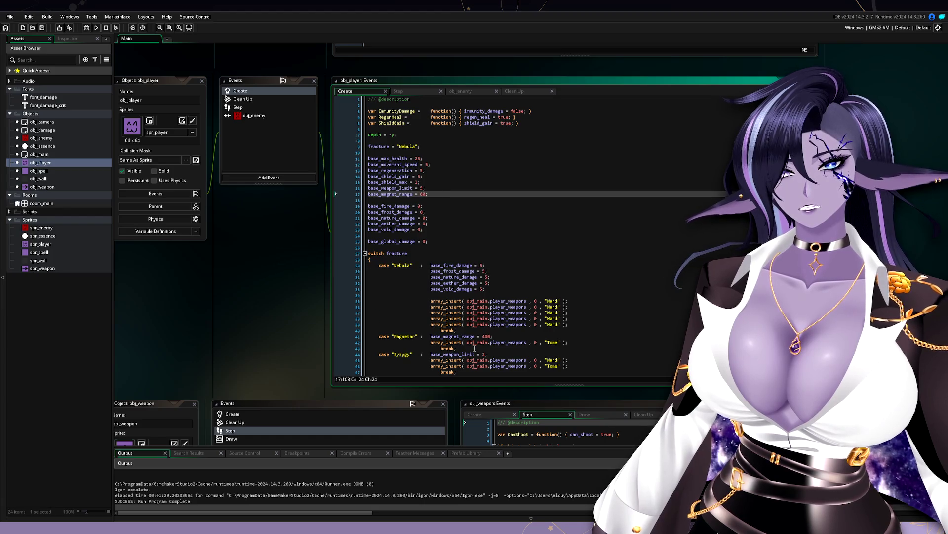
Show the Create code with Nebula's elemental damages of 5 and the four Wand weapons
{"action": "scroll", "coordinate": [474, 348], "scroll_direction": "down", "scroll_amount": 3}
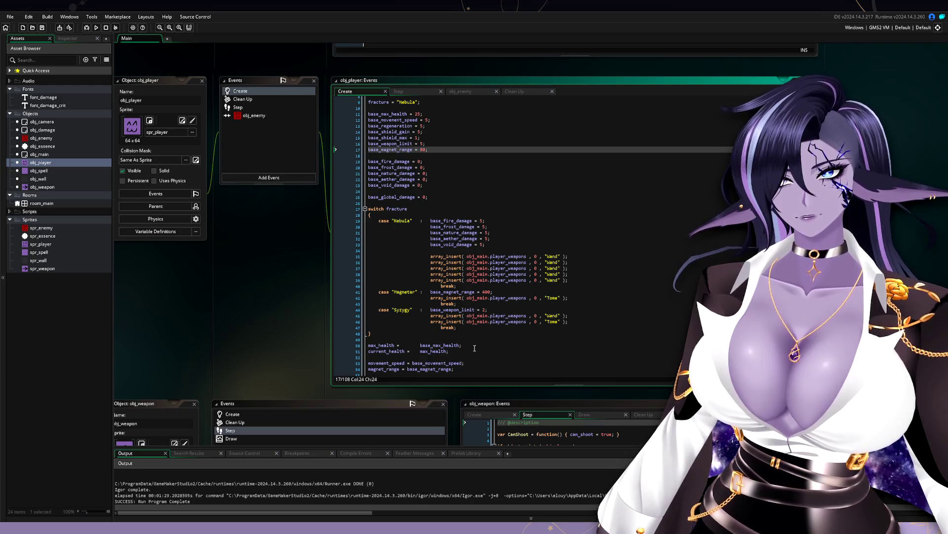
{"action": "left_click_drag", "start_coordinate": [224, 340], "coordinate": [250, 337]}
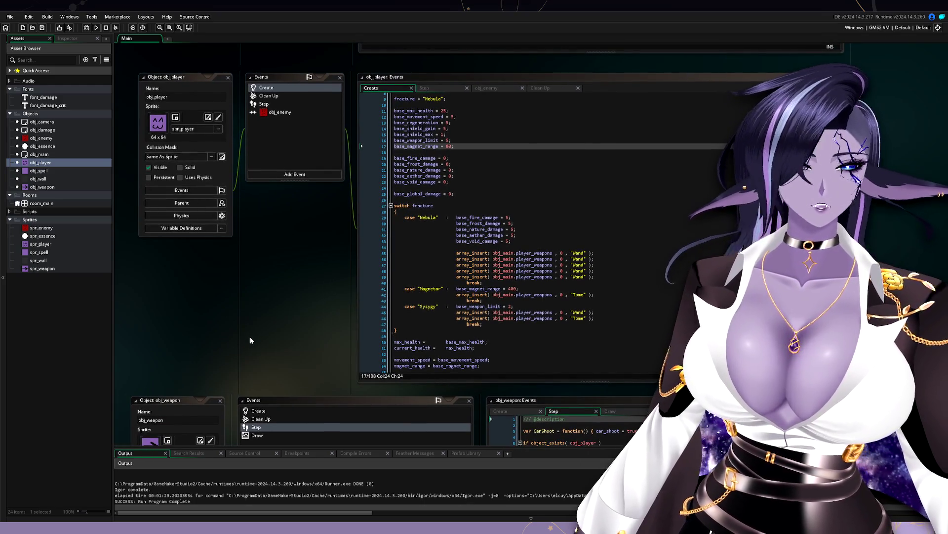